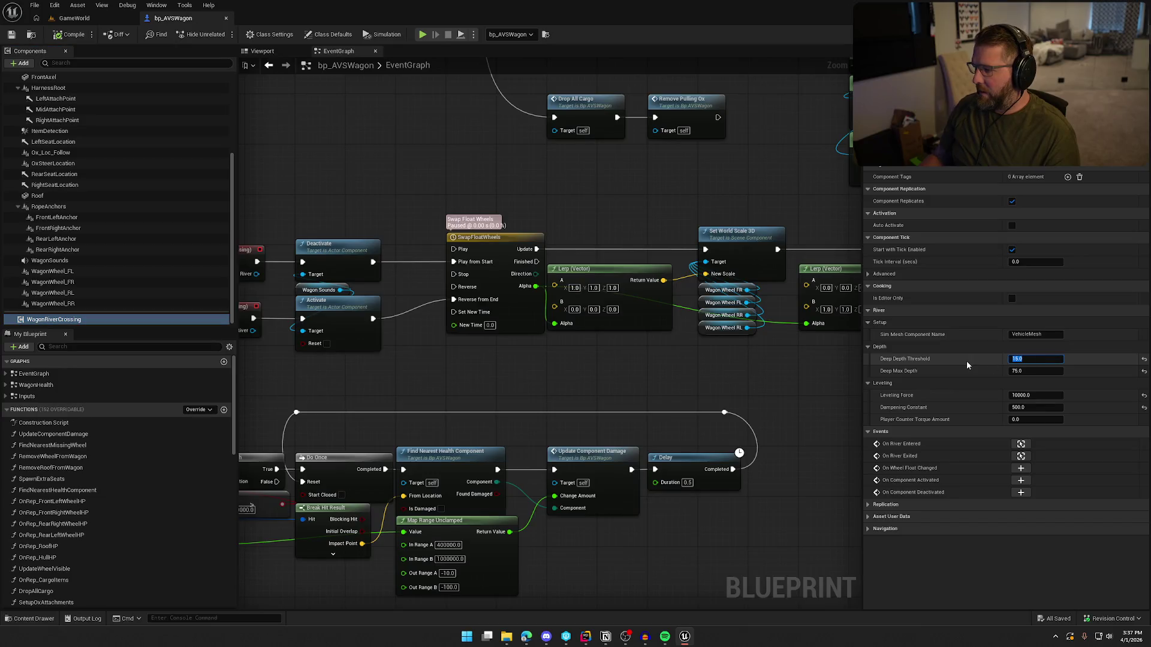
Enter Deep Depth Threshold 75 and Deep Max Depth 90, then compile the wagon blueprint
{"action": "type", "text": "75"}
{"action": "key", "text": "Tab"}
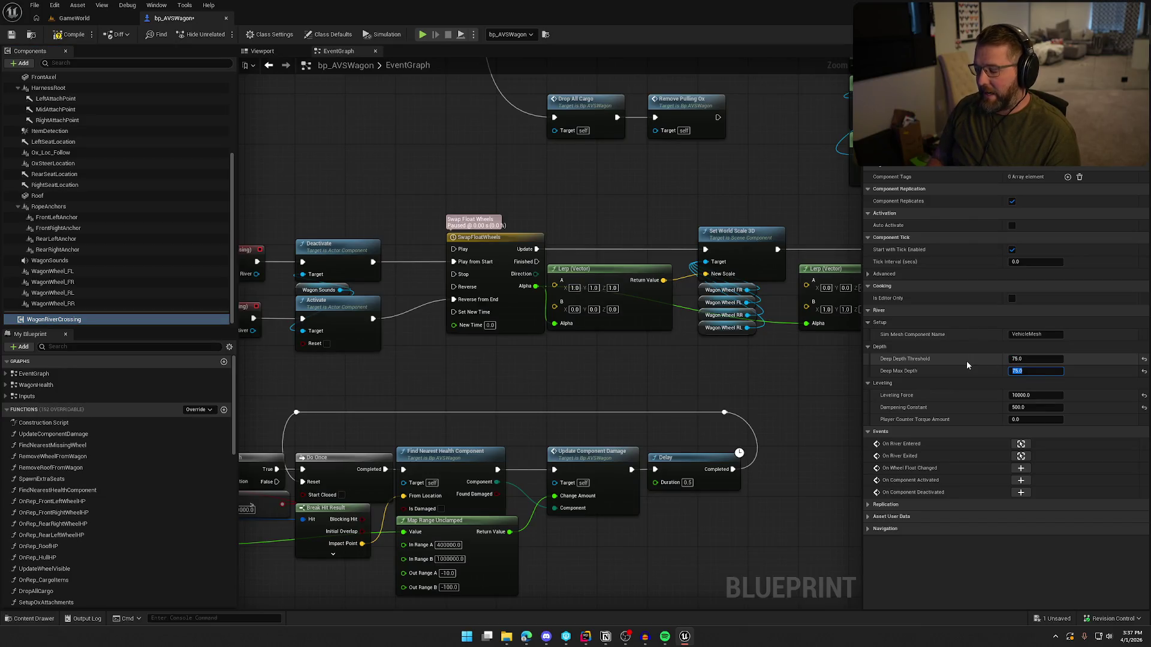
{"action": "type", "text": "90"}
{"action": "key", "text": "Return"}
{"action": "key", "text": "Return"}
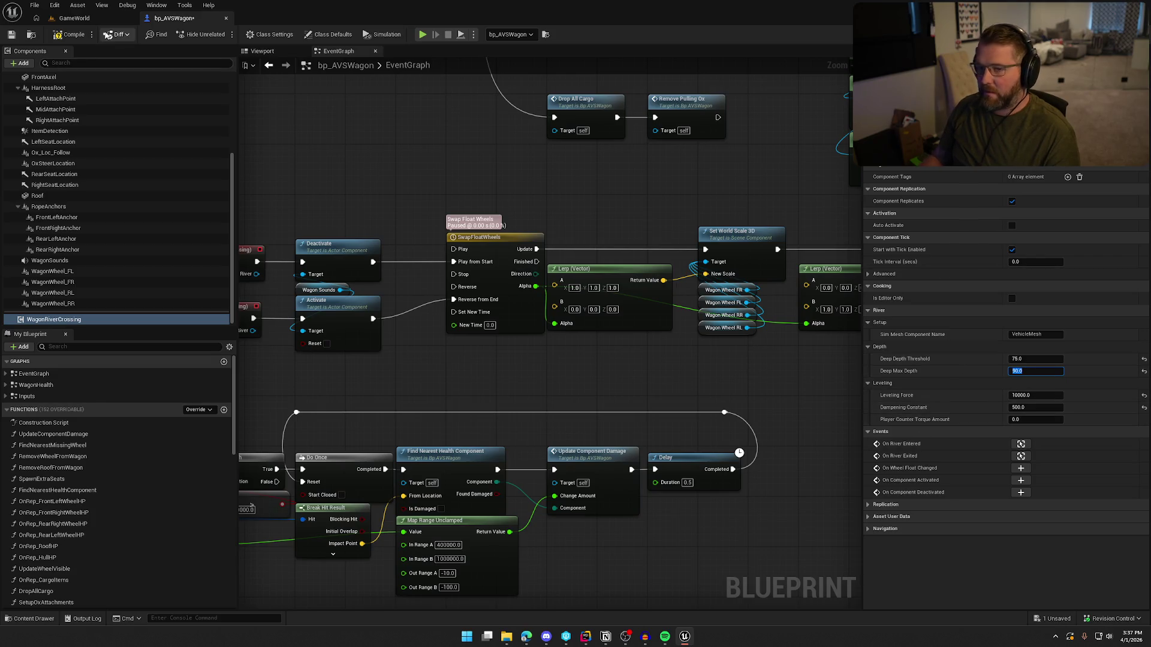
{"action": "left_click", "coordinate": [87, 37]}
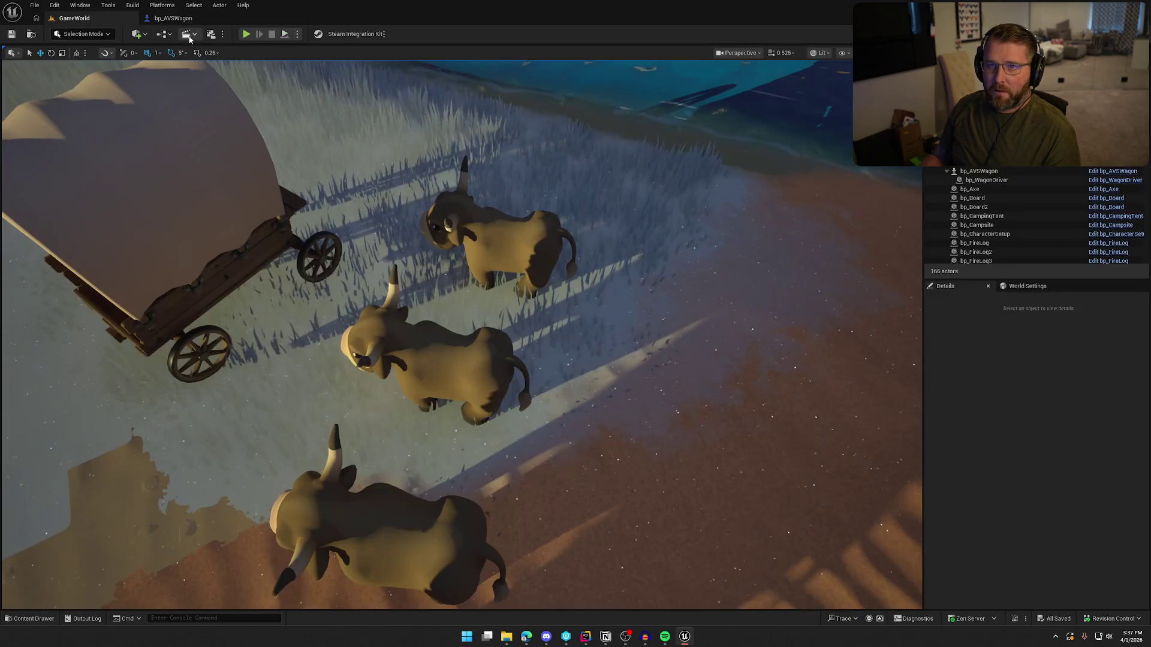
{"action": "left_click", "coordinate": [246, 34]}
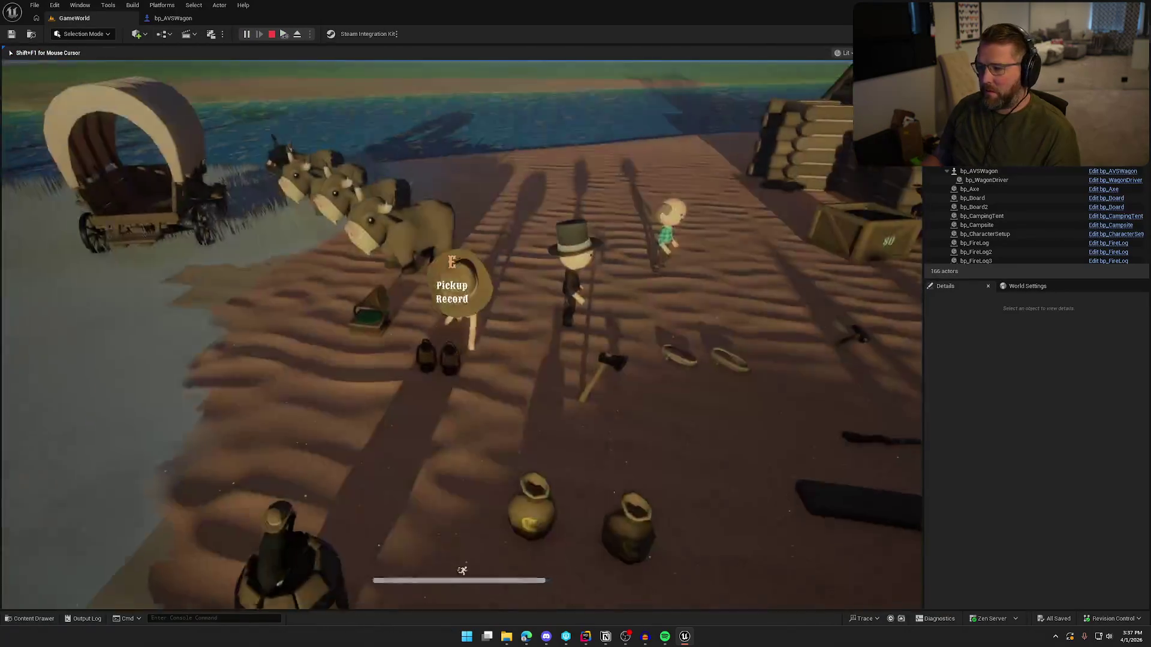
{"action": "key", "text": "e"}
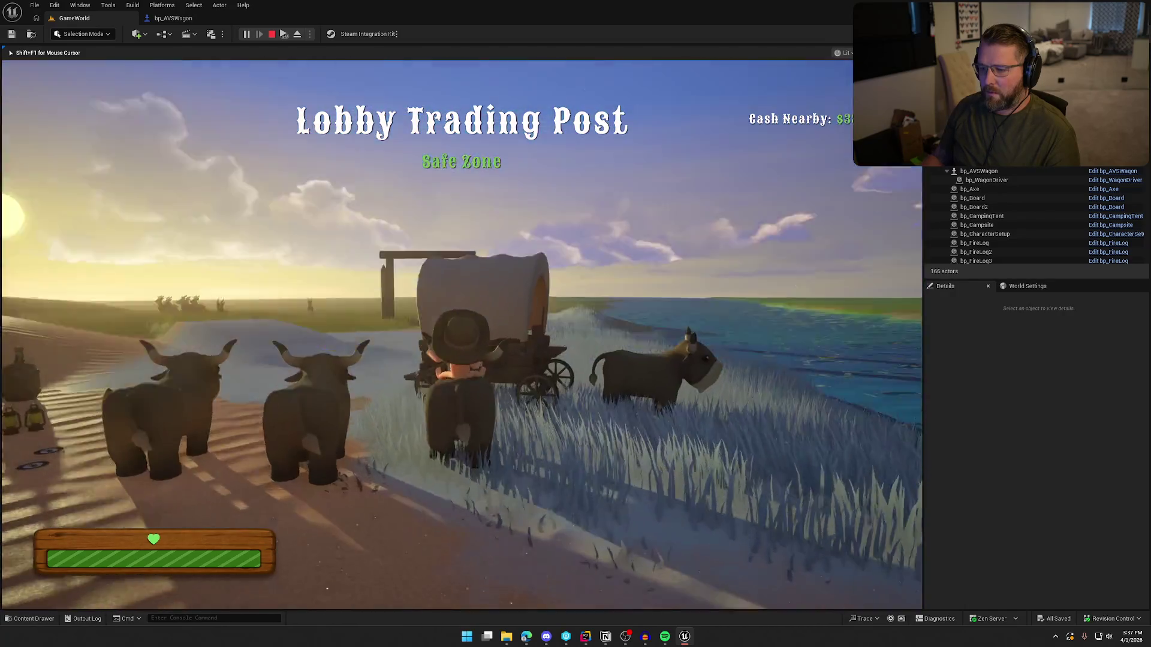
{"action": "key", "text": "shift"}
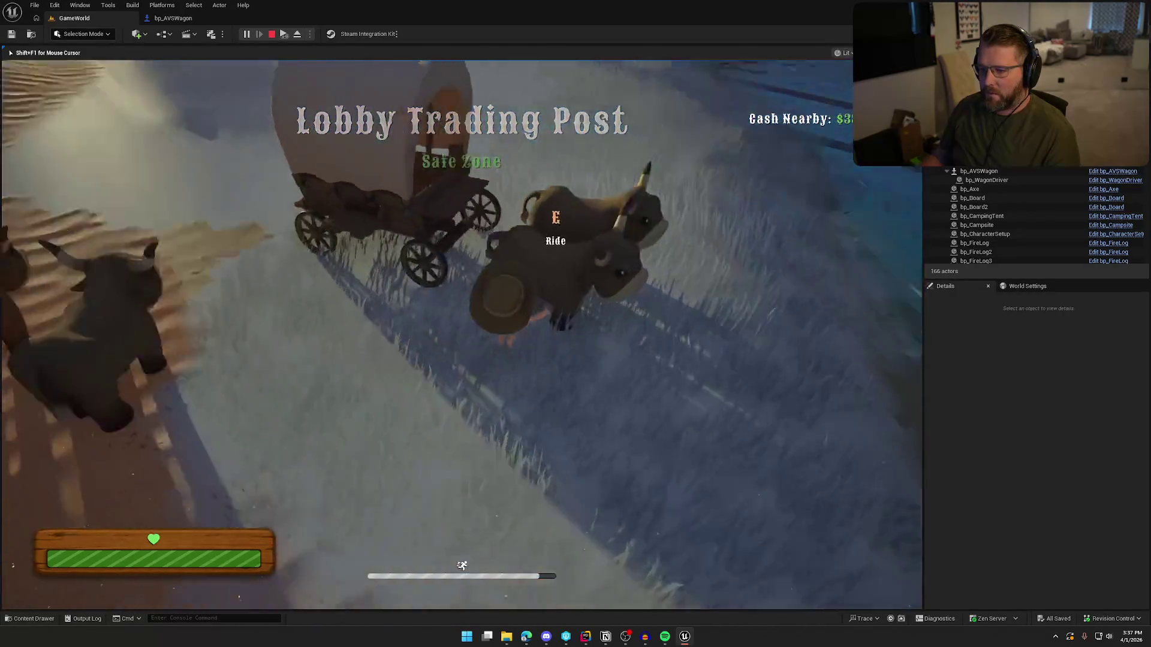
{"action": "key", "text": "e"}
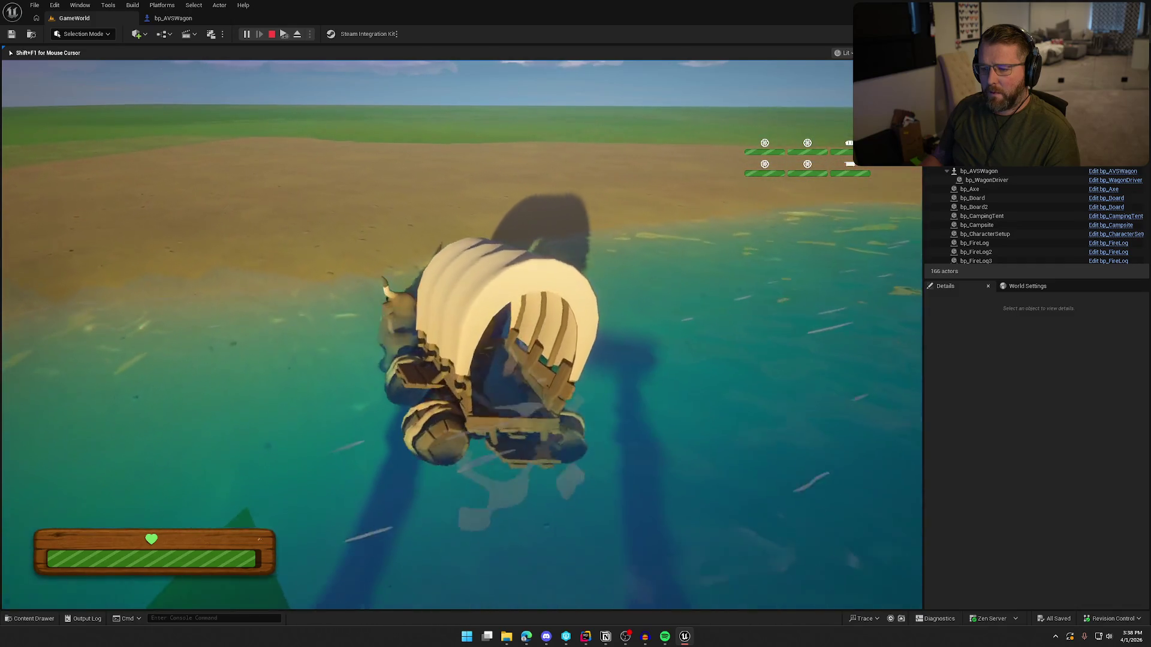
{"action": "key", "text": "Escape"}
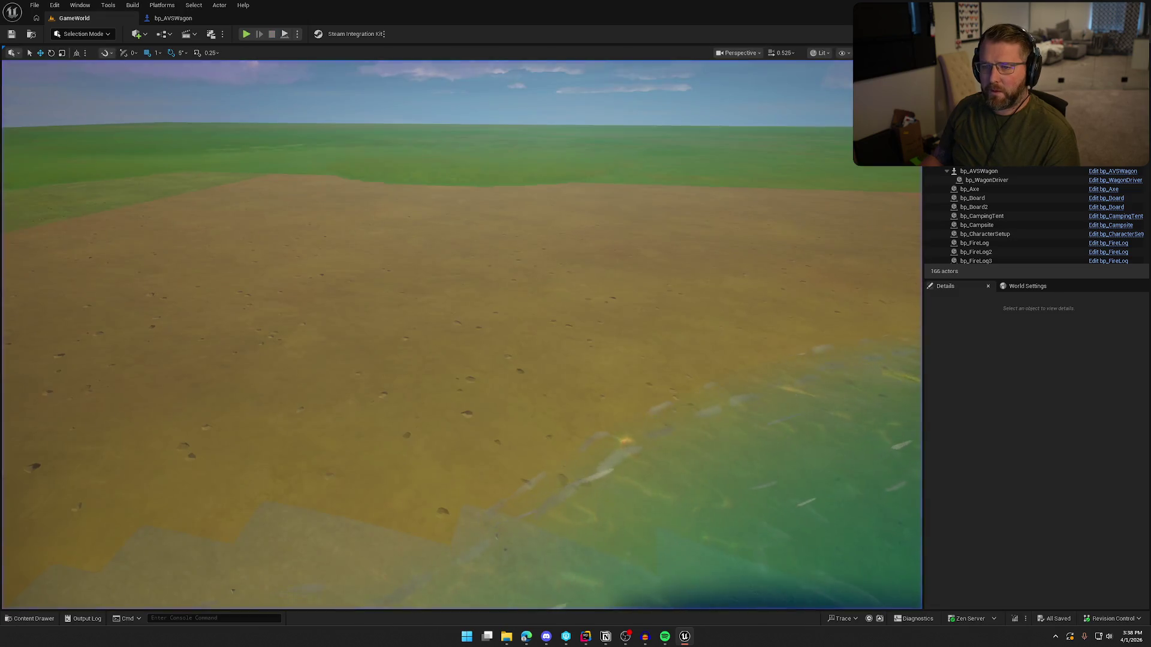
{"action": "left_click", "coordinate": [173, 18]}
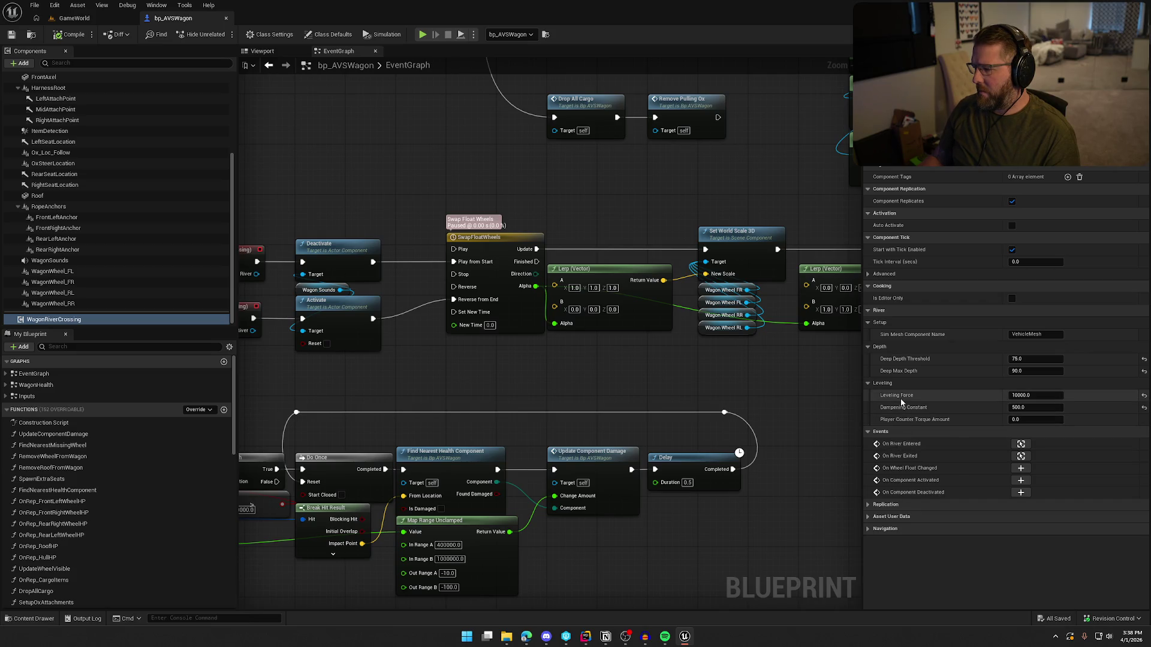
Change Deep Max Depth from 90 to 75, compile, and return control to the running GameWorld session
{"action": "left_click", "coordinate": [1032, 396]}
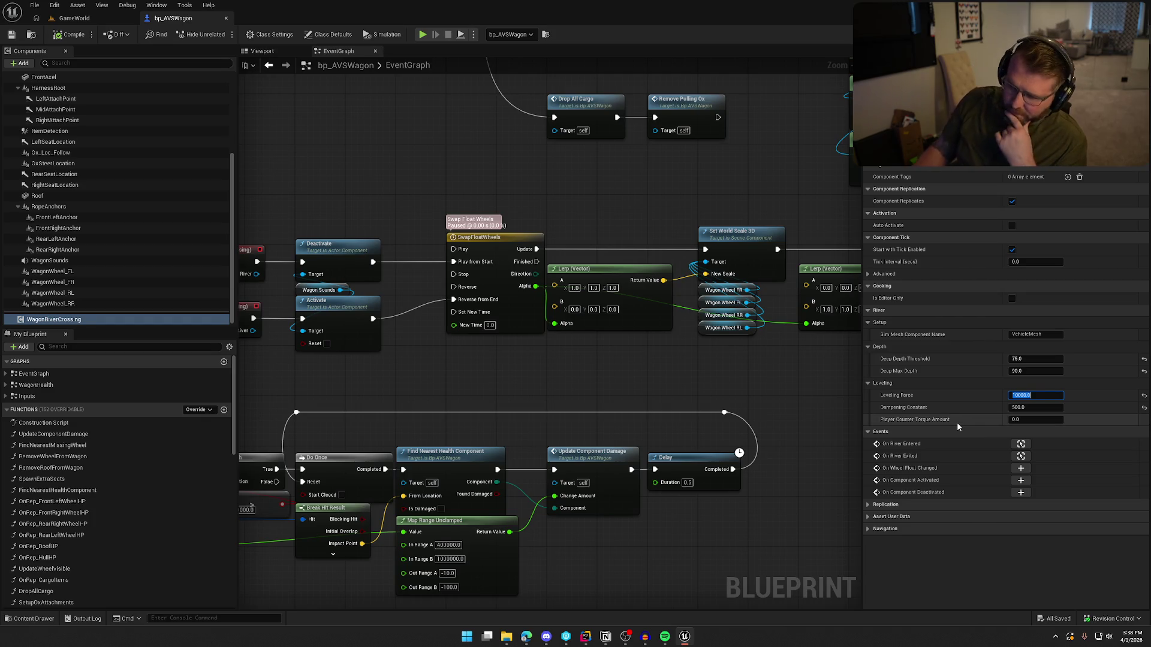
{"action": "left_click", "coordinate": [1022, 371]}
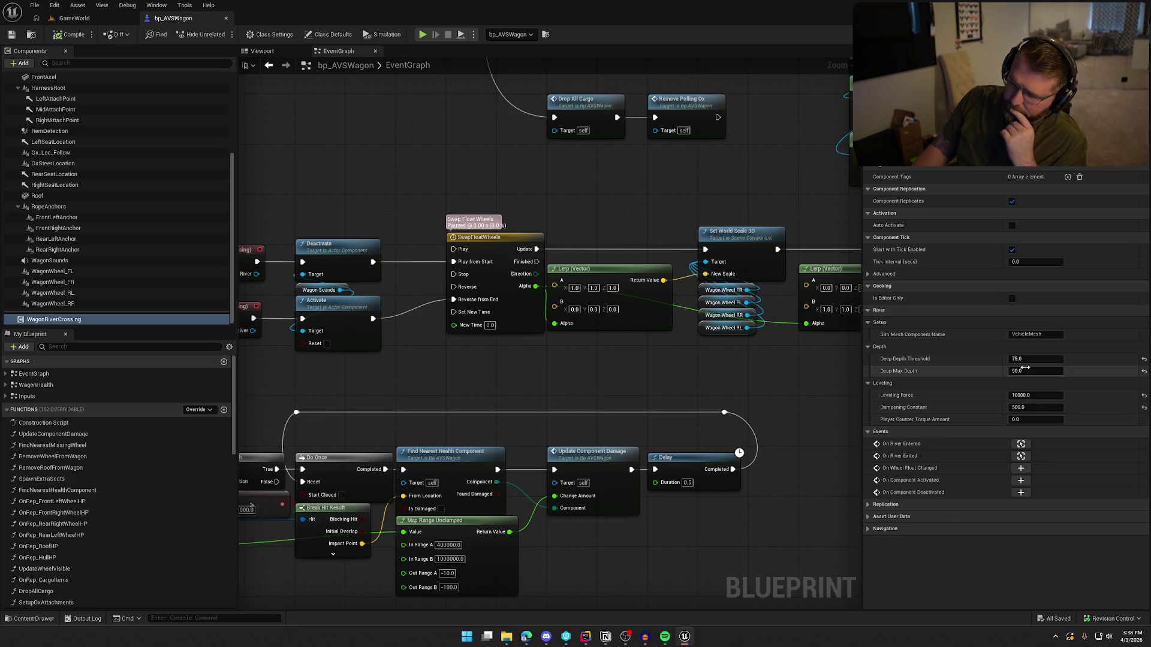
{"action": "type", "text": "175"}
{"action": "key", "text": "Return"}
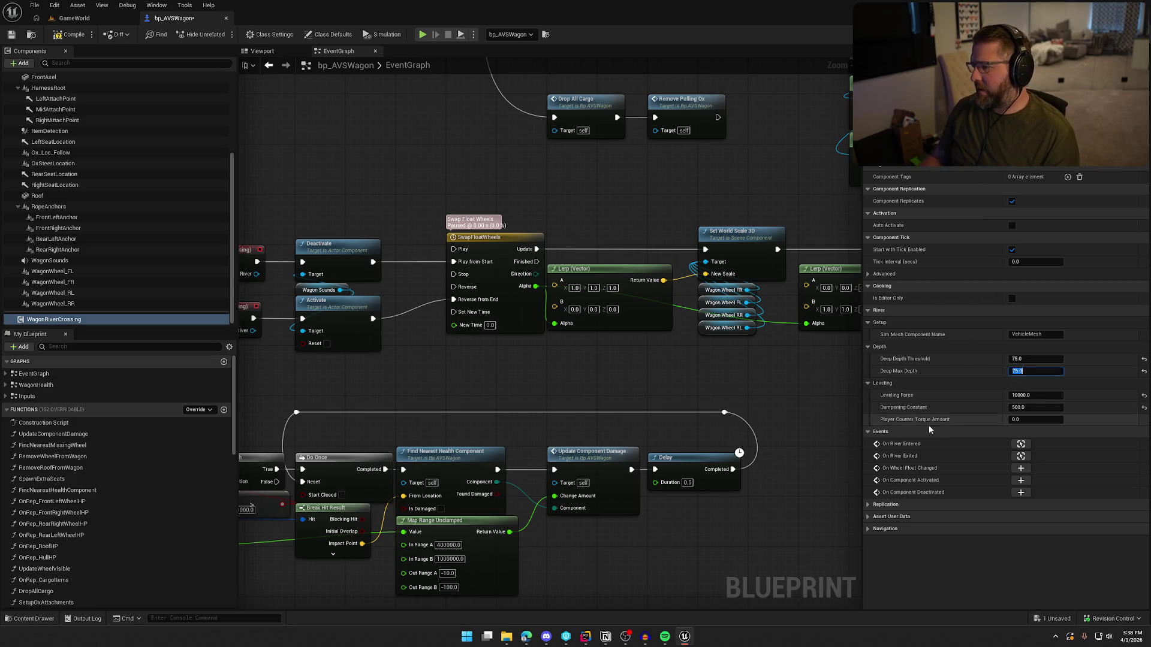
{"action": "left_click", "coordinate": [67, 37]}
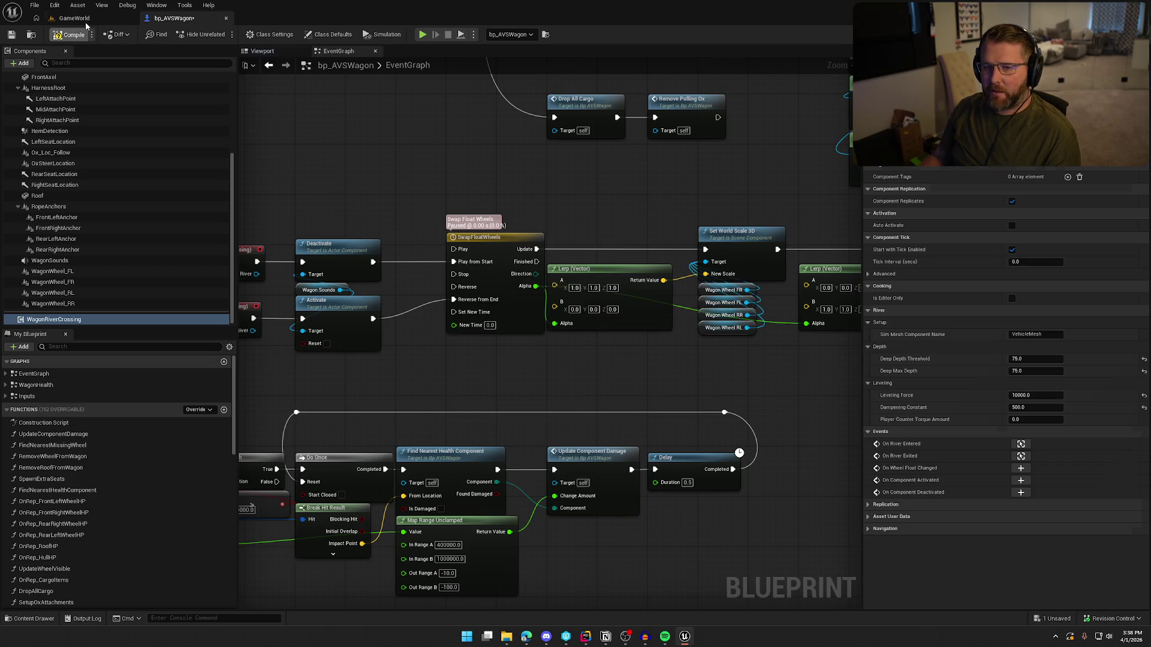
{"action": "left_click", "coordinate": [80, 19]}
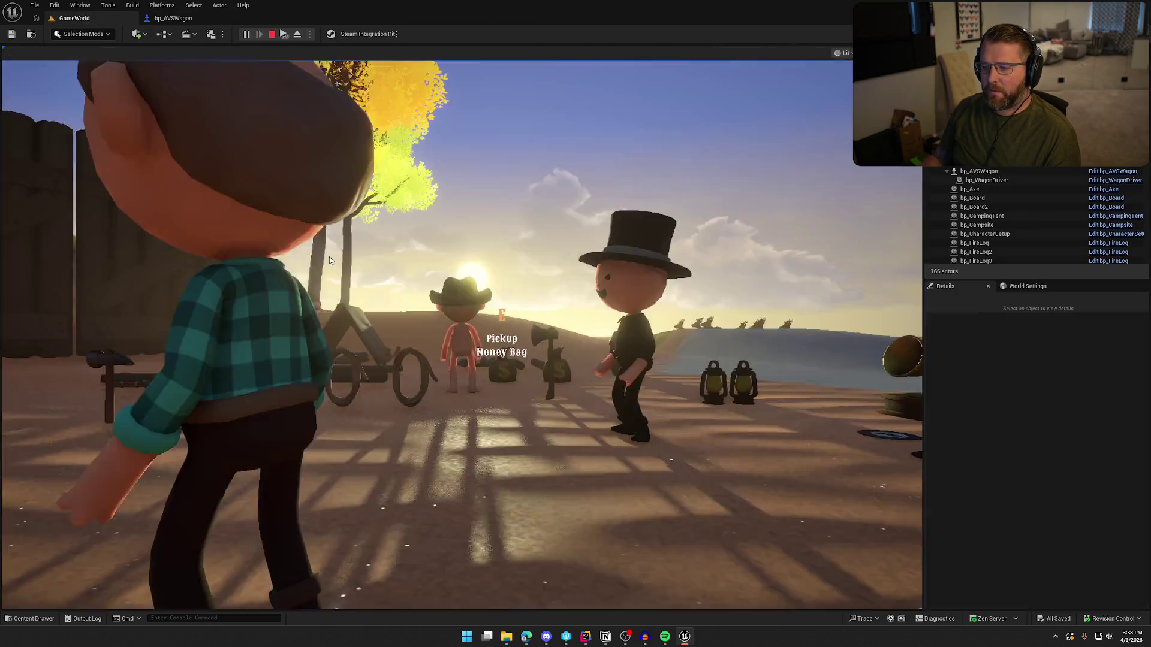
{"action": "left_click", "coordinate": [330, 261]}
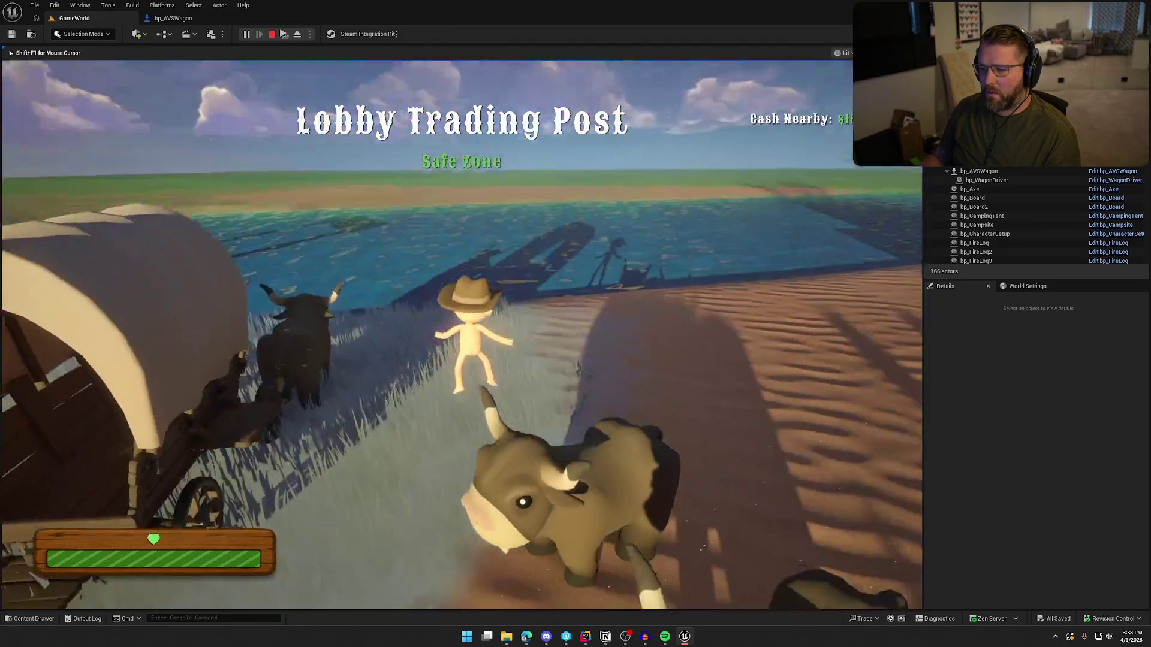
Drive the wagon into the river, steer left across the water, then back toward shore
{"action": "key", "text": "e"}
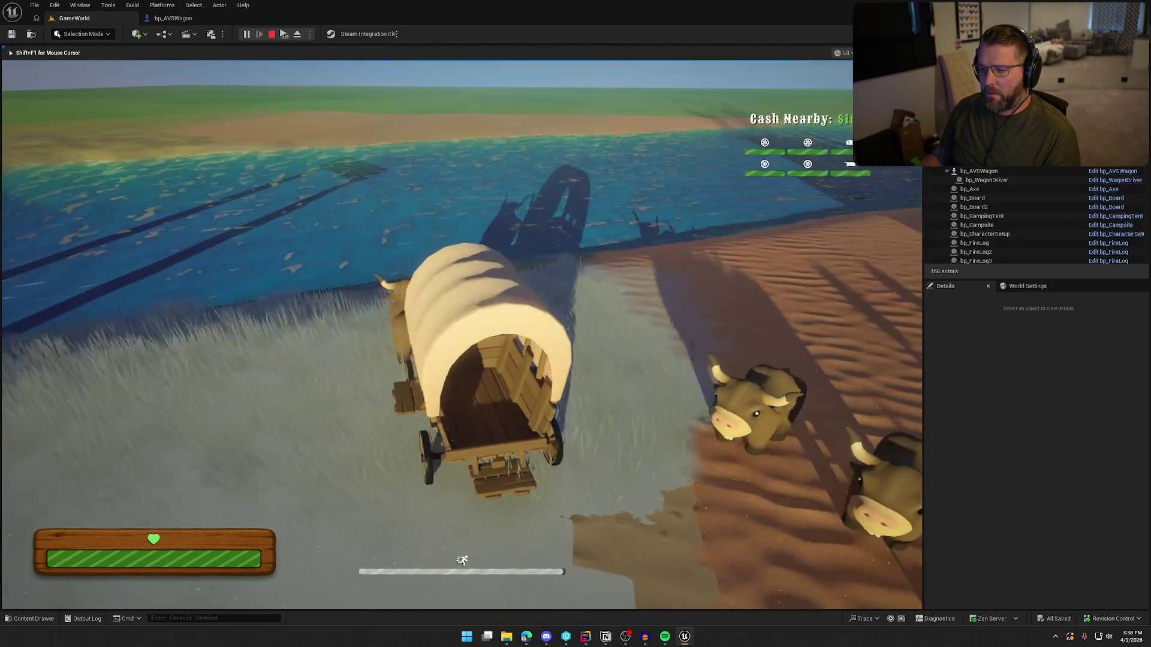
{"action": "key", "text": "w"}
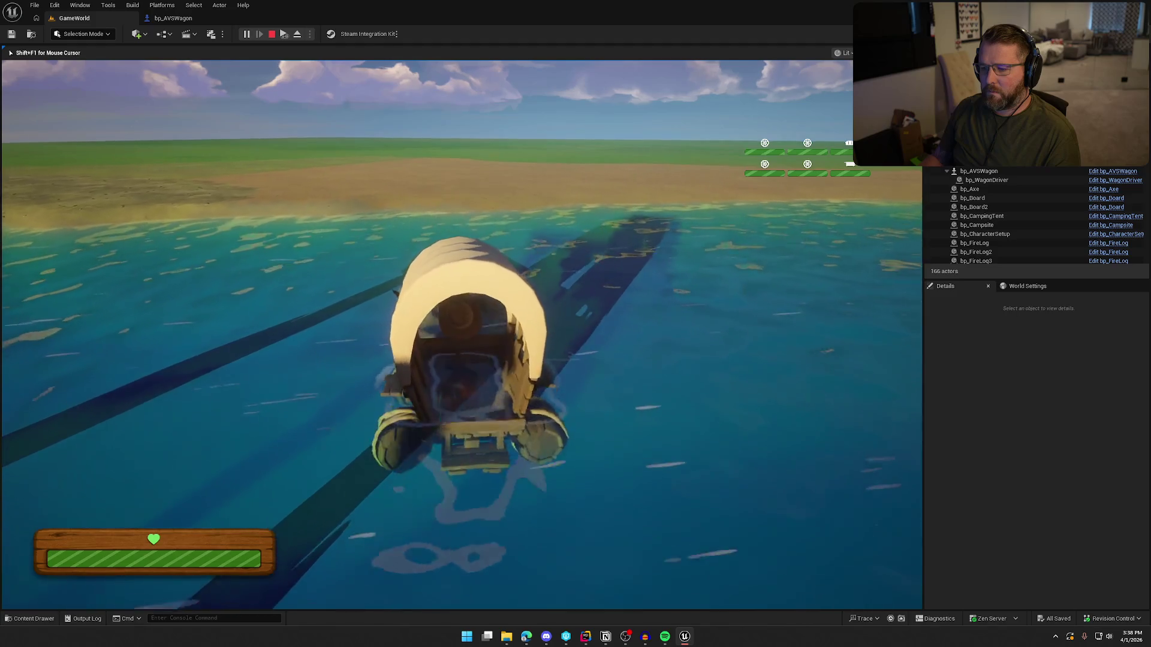
{"action": "key", "text": "a"}
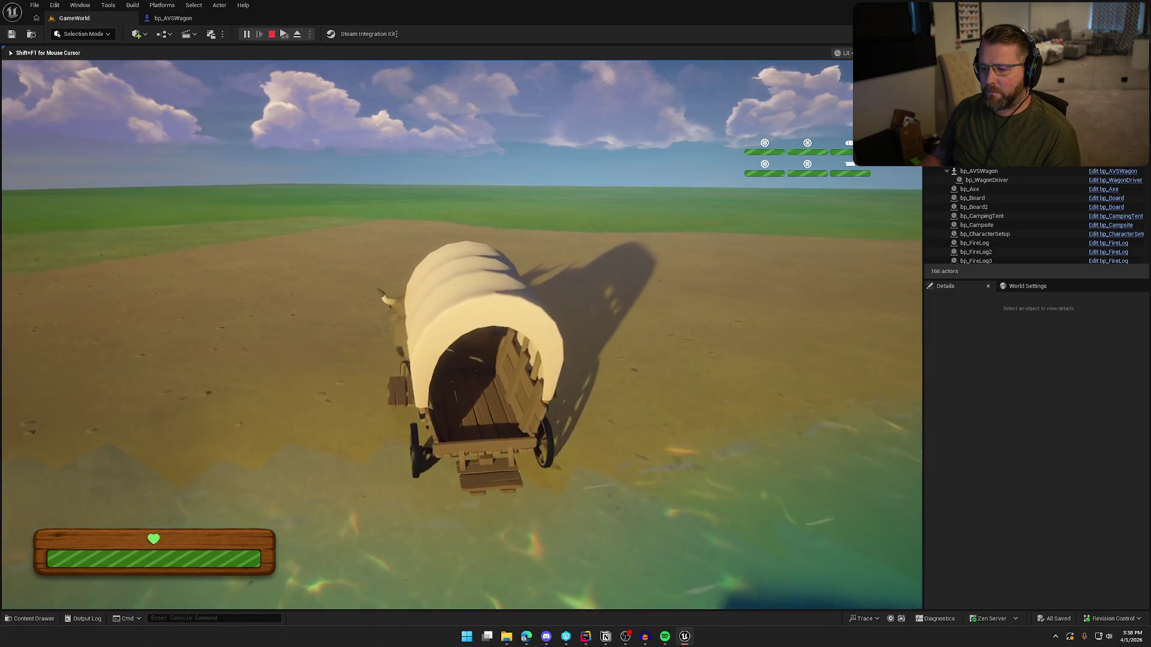
{"action": "key", "text": "d"}
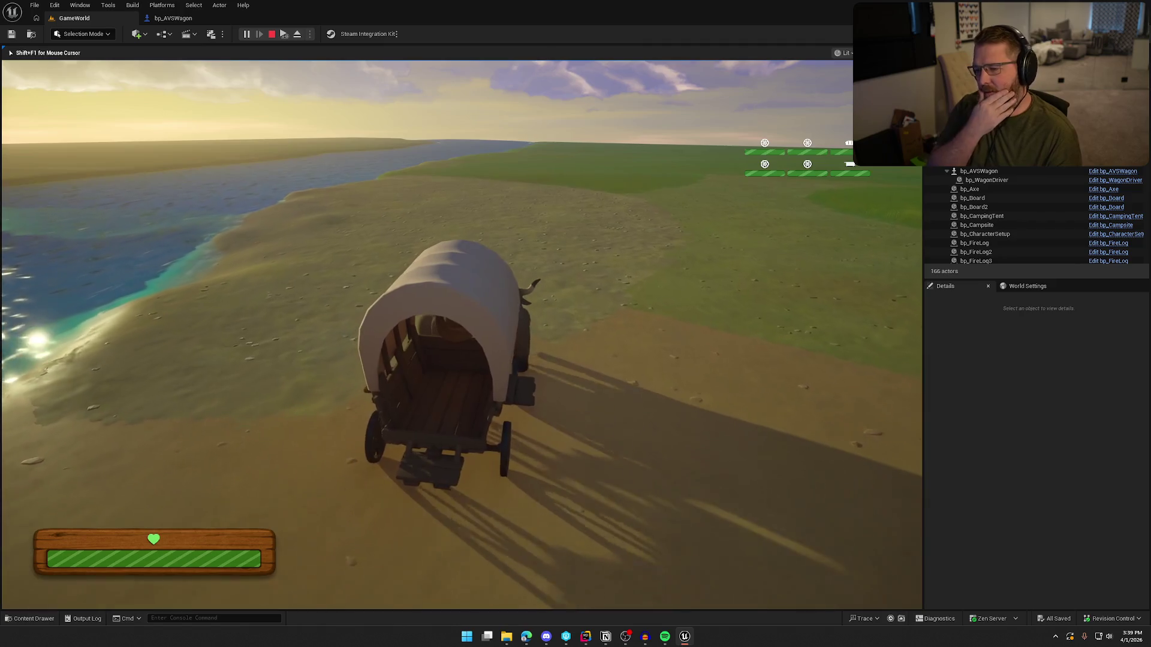
{"action": "key", "text": "q"}
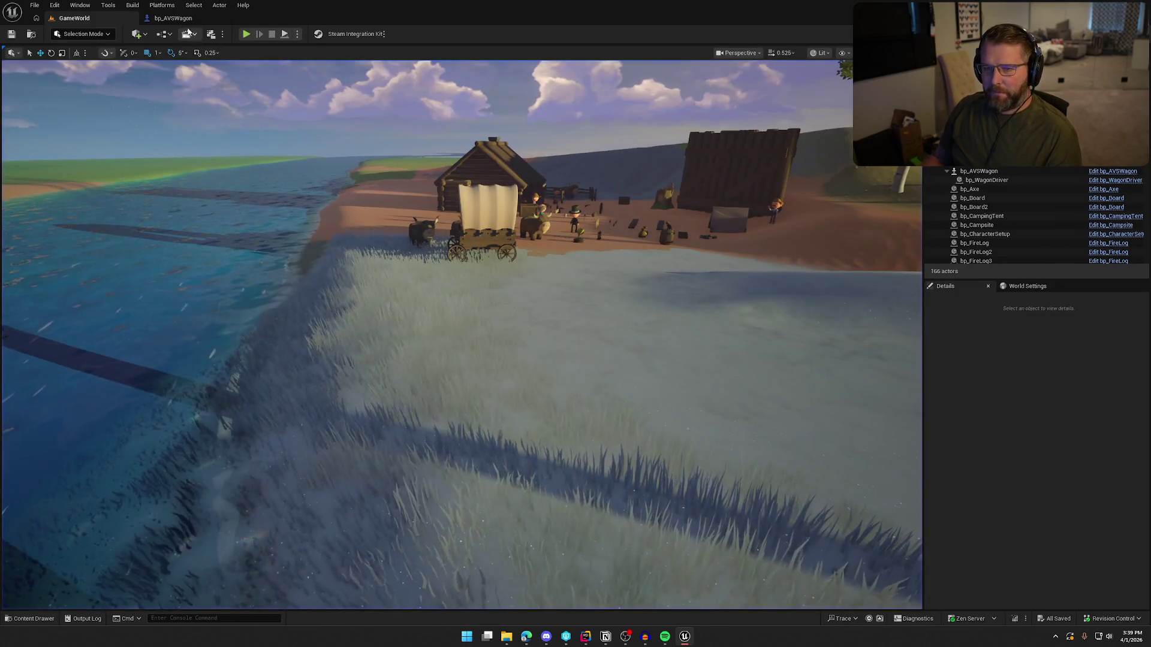
In bp_AVSWagon, set Deep Depth Threshold 85 and Deep Max Depth 90, compile, and return to GameWorld
{"action": "left_click", "coordinate": [173, 18]}
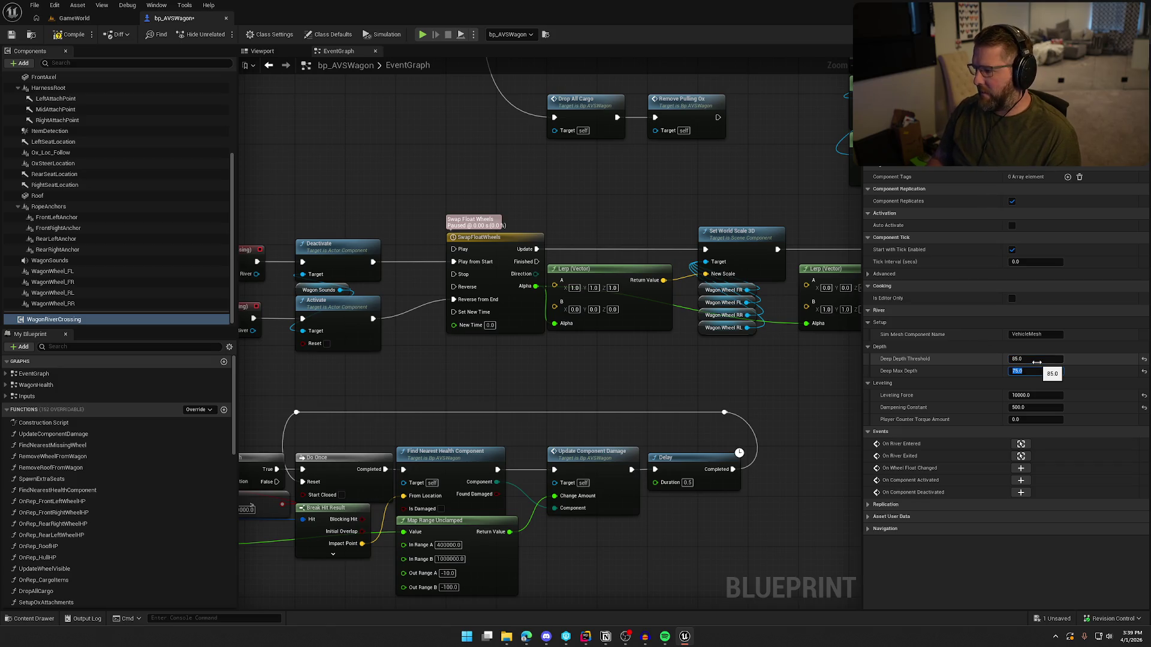
{"action": "type", "text": "90"}
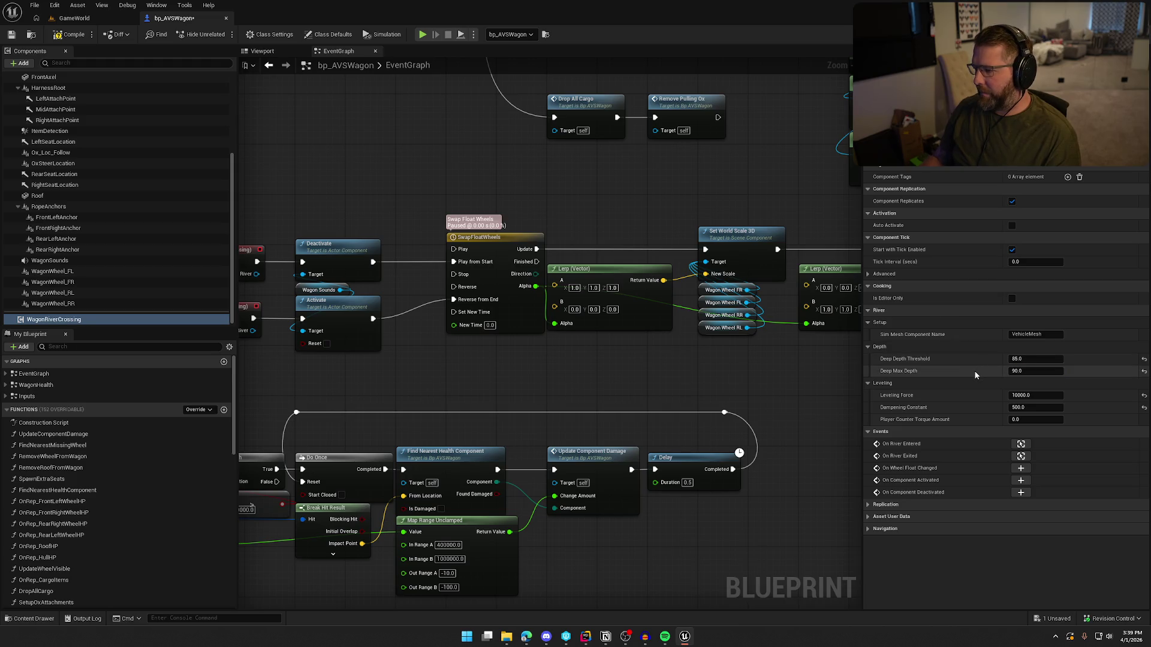
{"action": "left_click", "coordinate": [920, 398]}
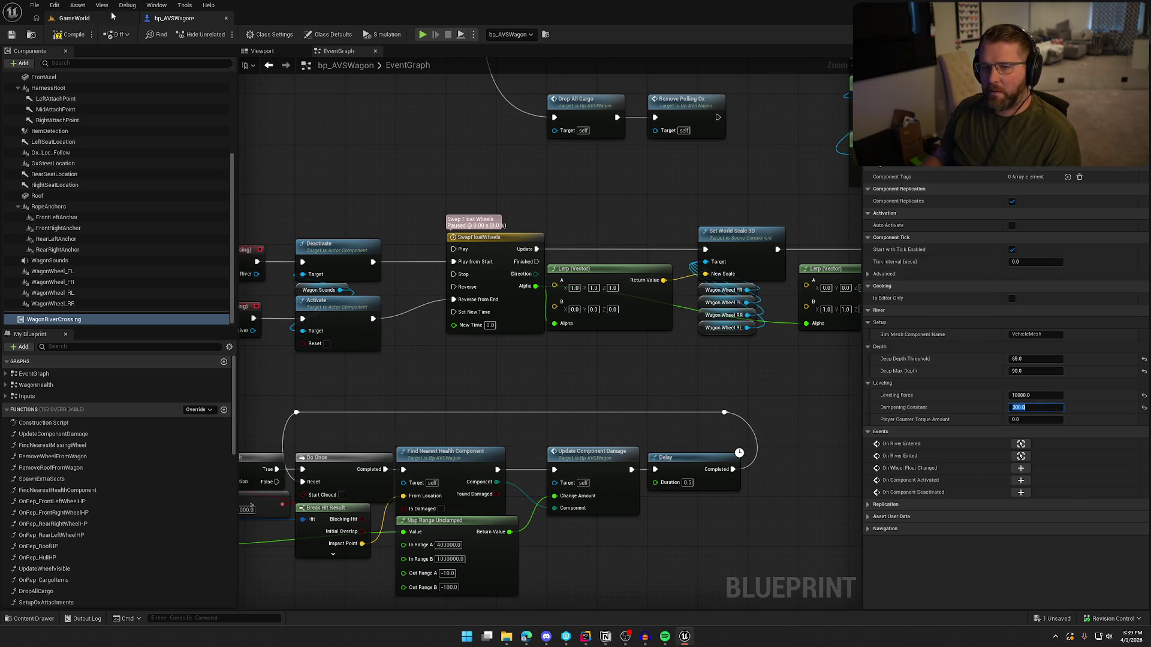
{"action": "left_click", "coordinate": [71, 34]}
{"action": "left_click", "coordinate": [78, 19]}
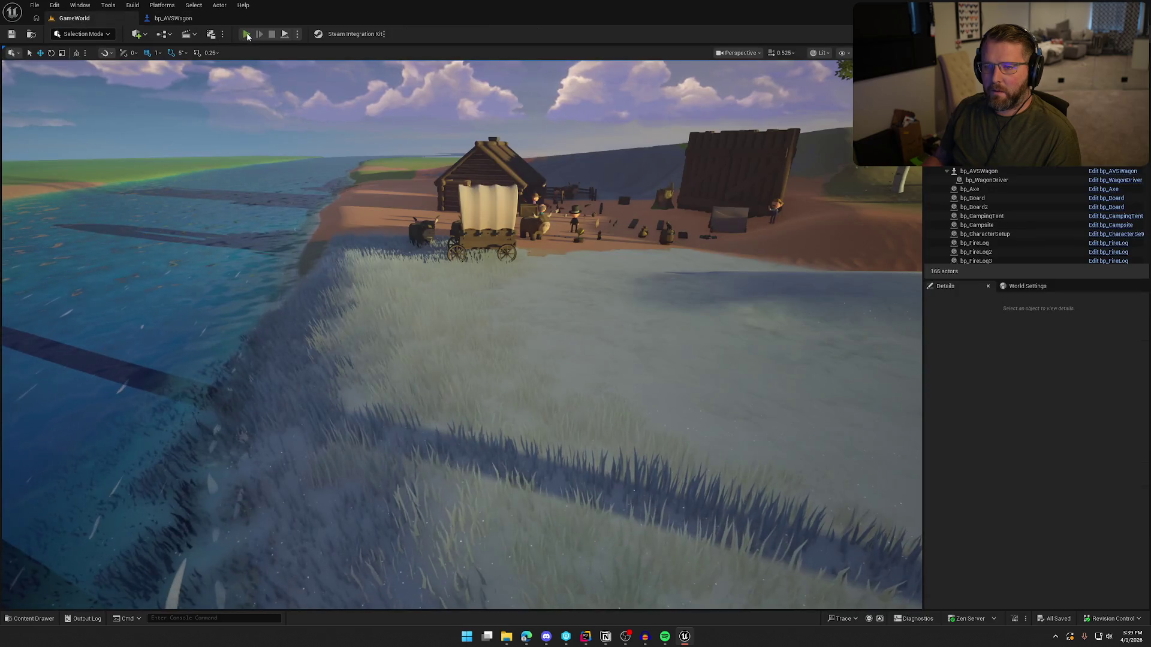
Test-drive the ox wagon across the river in a new play session, then reopen bp_AVSWagon
{"action": "left_click", "coordinate": [246, 34]}
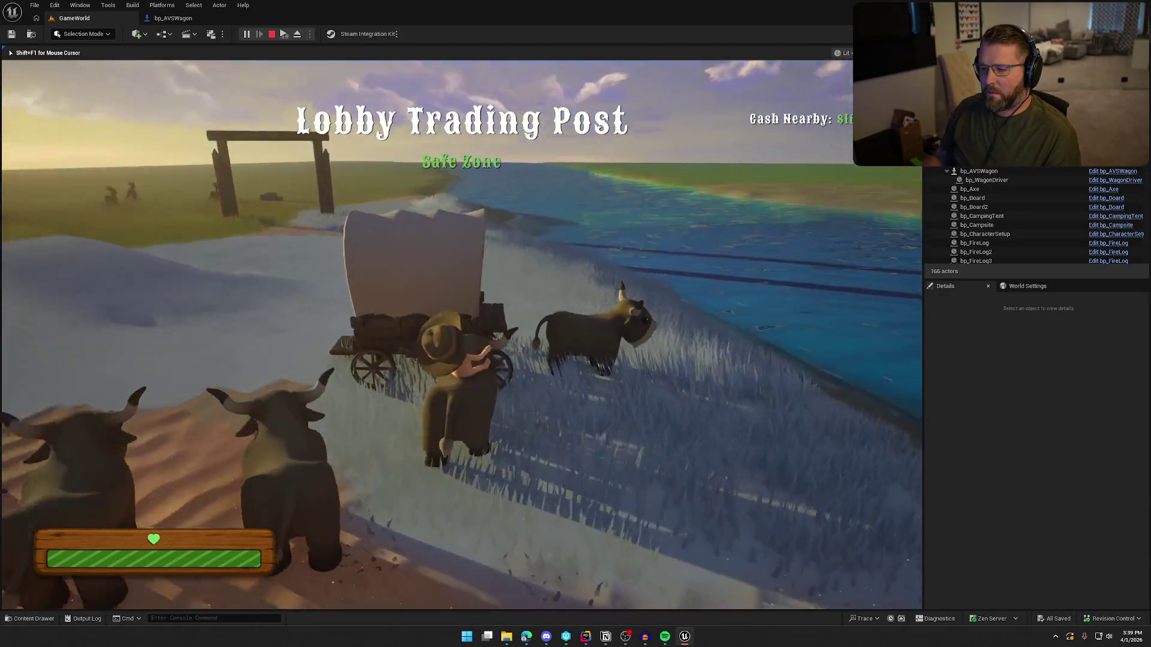
{"action": "key", "text": "e"}
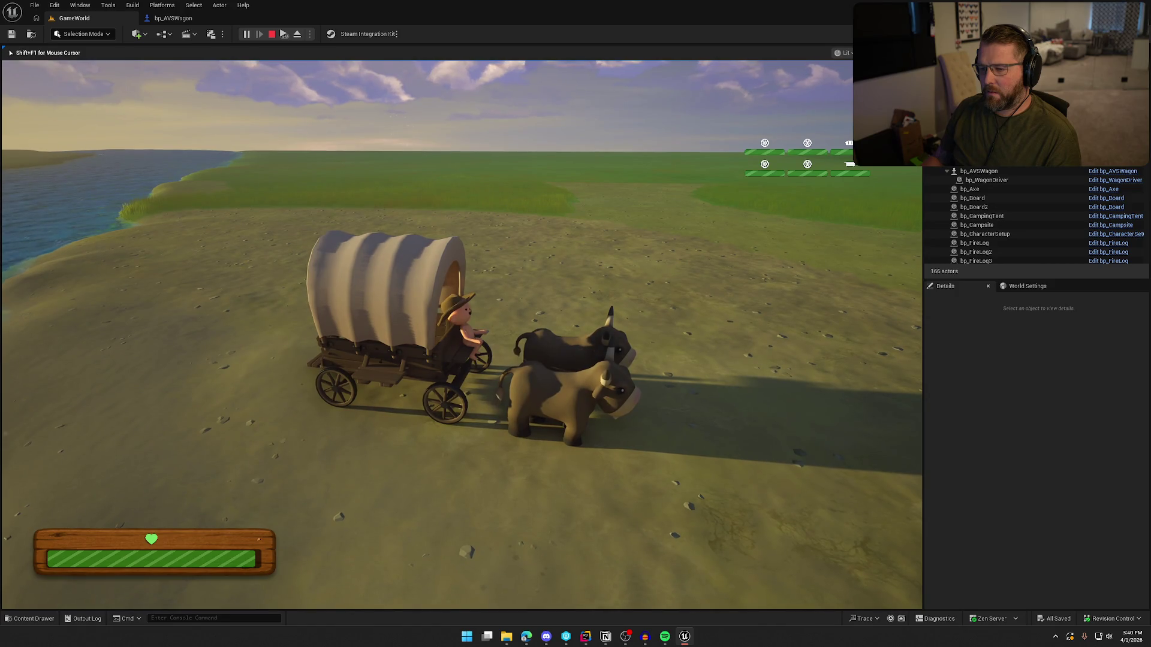
{"action": "key", "text": "shift+F1"}
{"action": "left_click", "coordinate": [172, 18]}
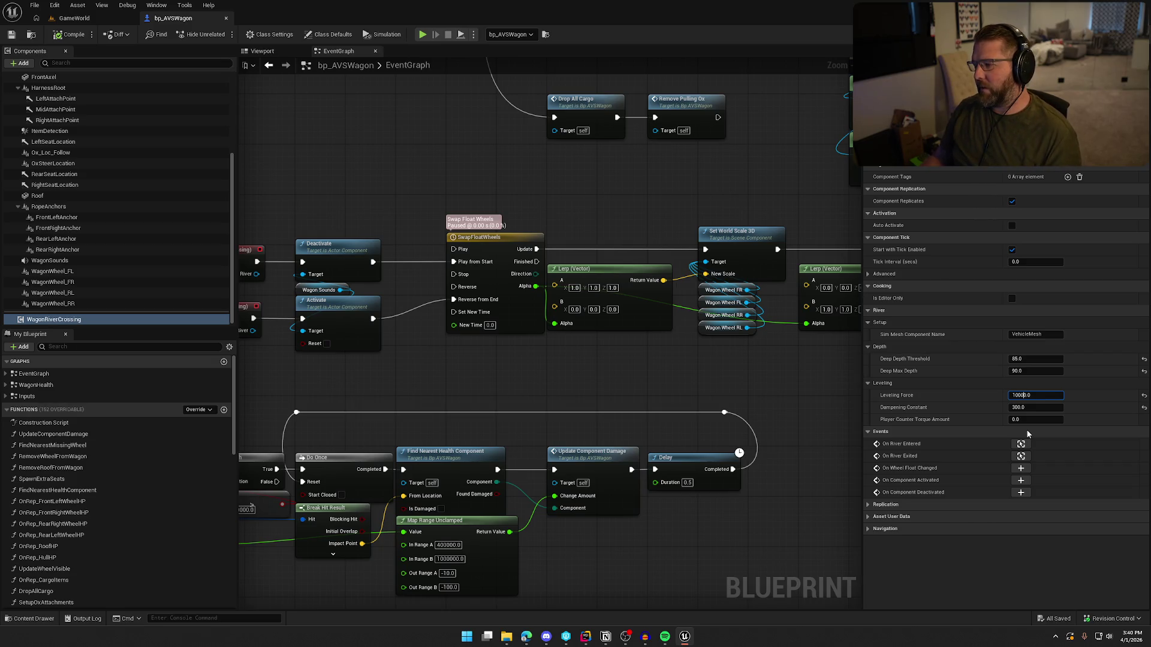
Set the wagon's Leveling Force to 100000 and save the blueprint
{"action": "type", "text": "0"}
{"action": "key", "text": "Return"}
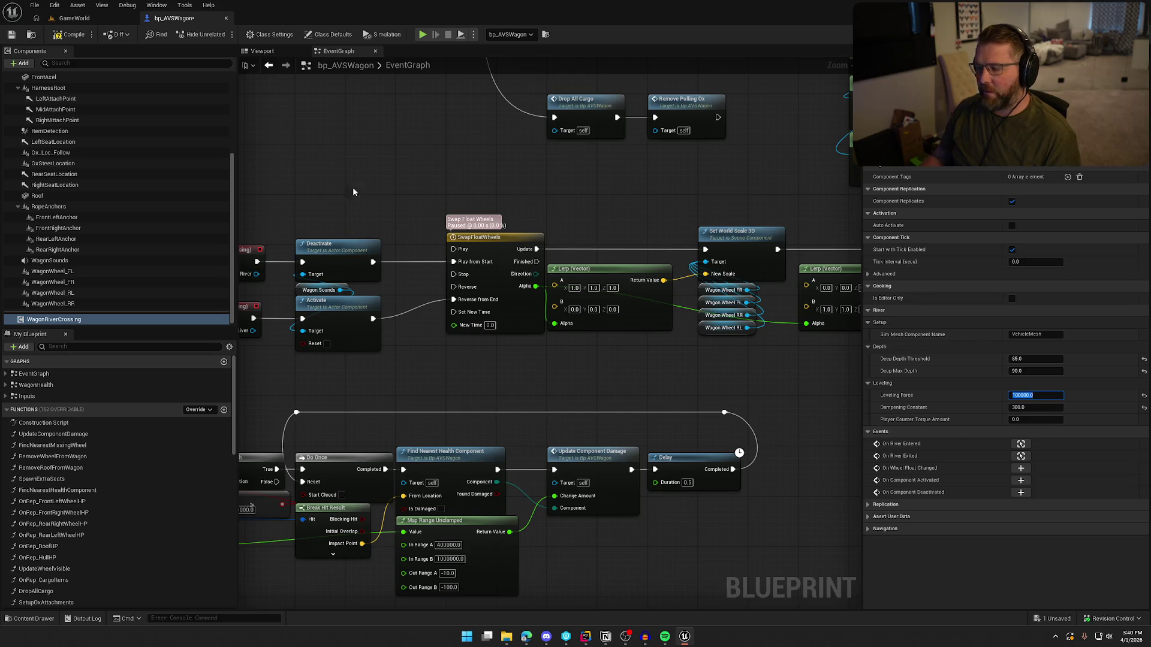
{"action": "key", "text": "ctrl+s"}
Retest in play mode by driving the wagon toward the river, then stop the session
{"action": "left_click", "coordinate": [74, 18]}
{"action": "left_click", "coordinate": [246, 34]}
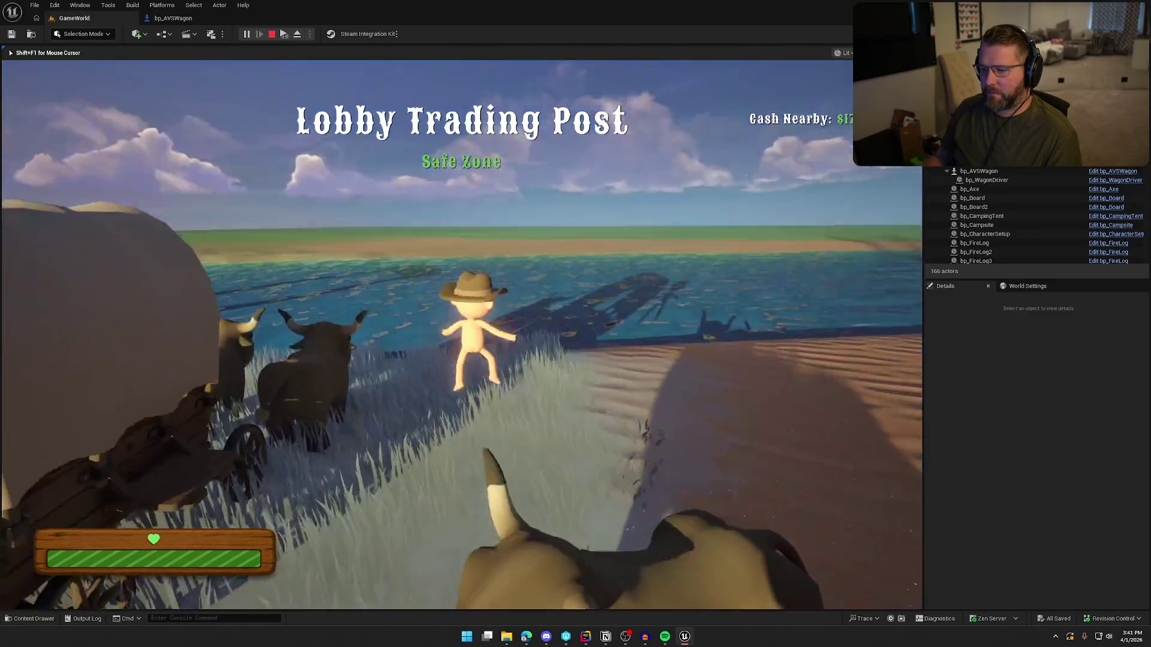
{"action": "key", "text": "e"}
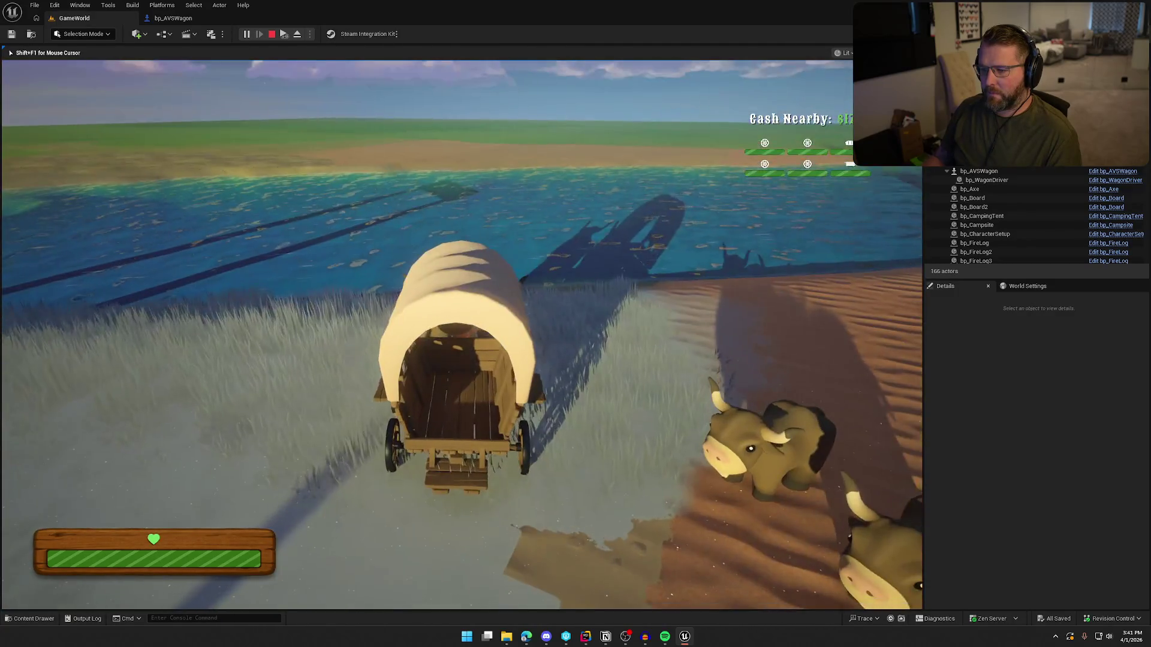
{"action": "key", "text": "w"}
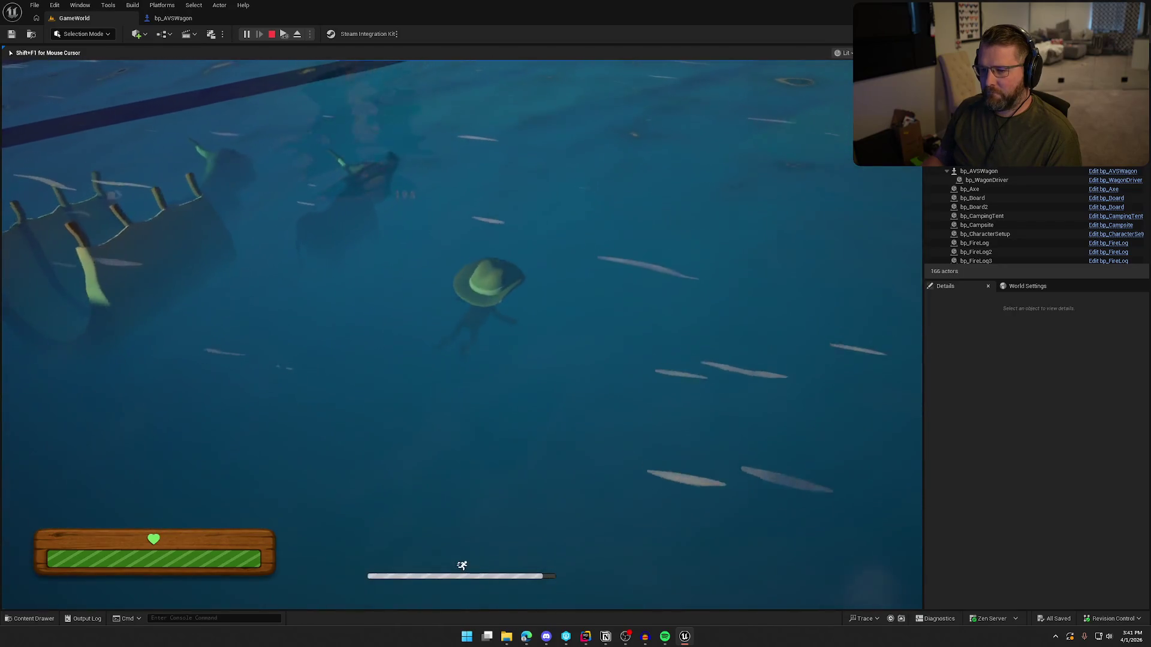
{"action": "key", "text": "Escape"}
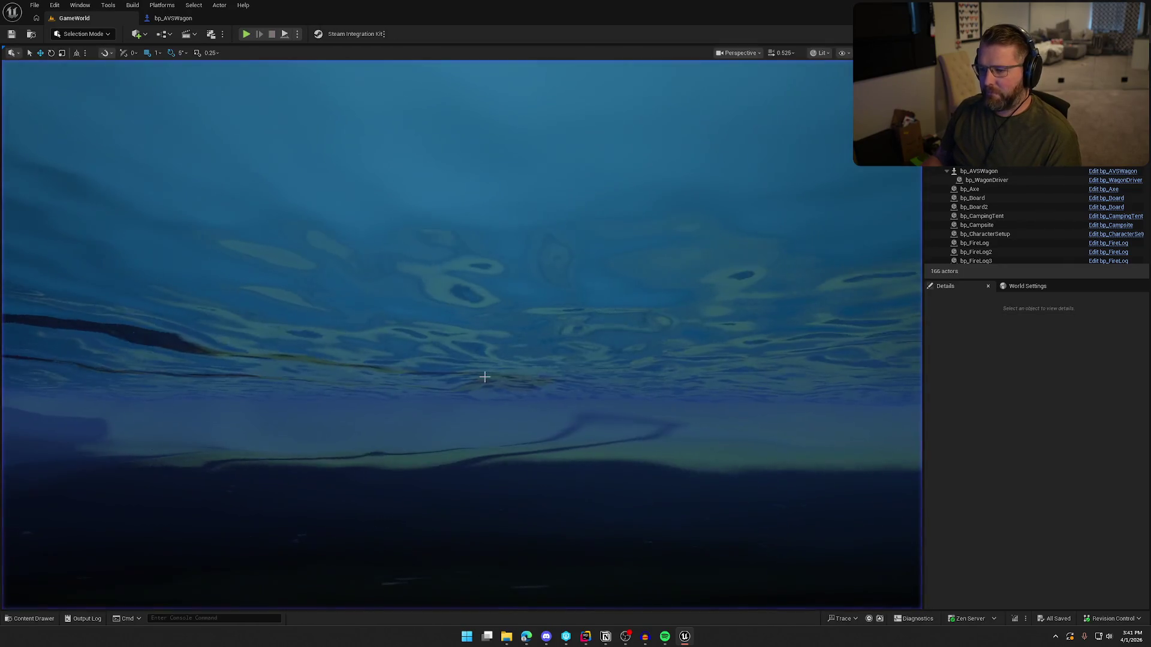
Set Leveling Force back to 10000 and Dampening Constant to 650, compile, and return to the level
{"action": "left_click", "coordinate": [173, 18]}
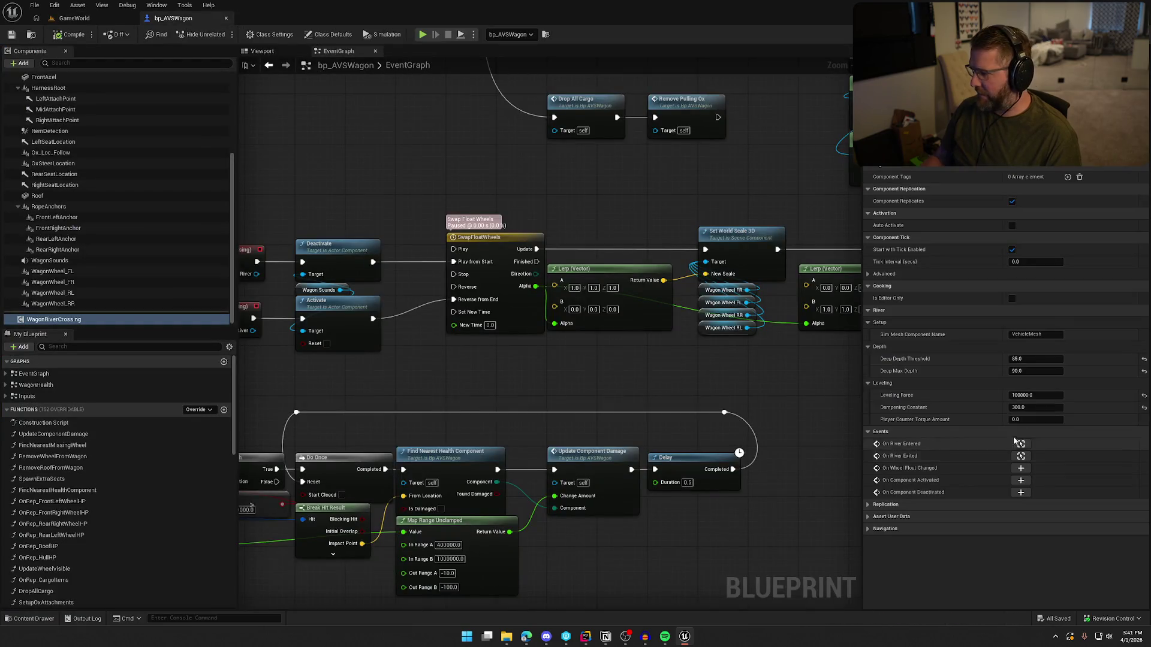
{"action": "key", "text": "Return"}
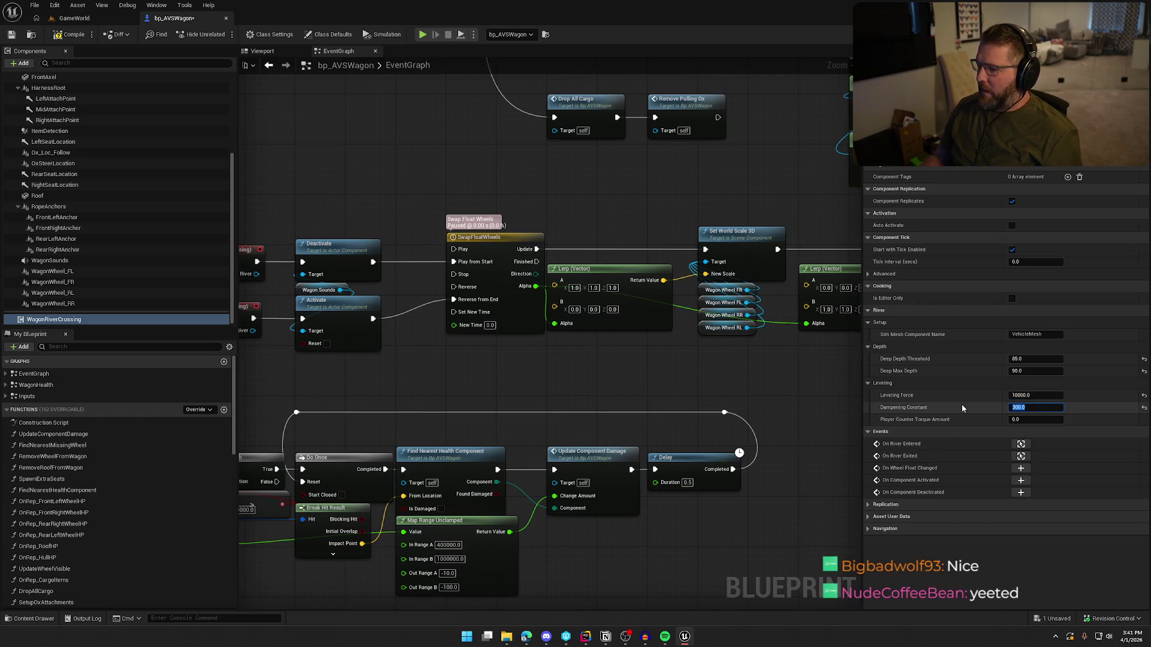
{"action": "type", "text": "650"}
{"action": "key", "text": "Return"}
{"action": "left_click", "coordinate": [79, 37]}
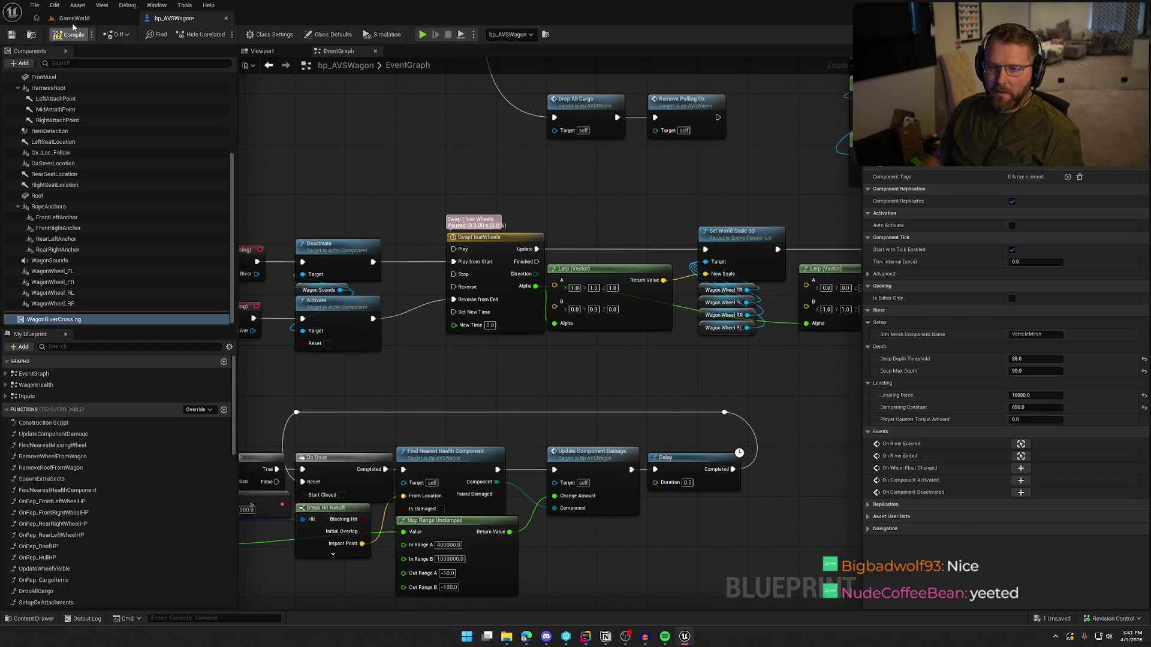
{"action": "left_click", "coordinate": [75, 18]}
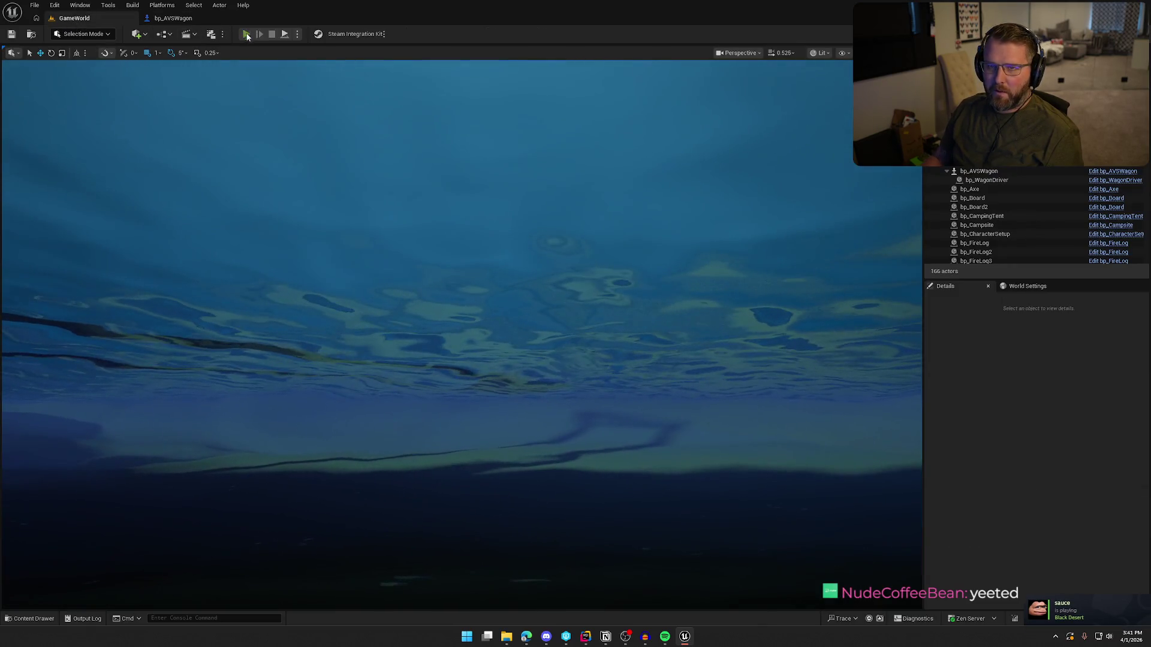
Start a play session, walk the character around the wagon to the oxen, and mount it
{"action": "left_click", "coordinate": [246, 34]}
{"action": "key", "text": "w"}
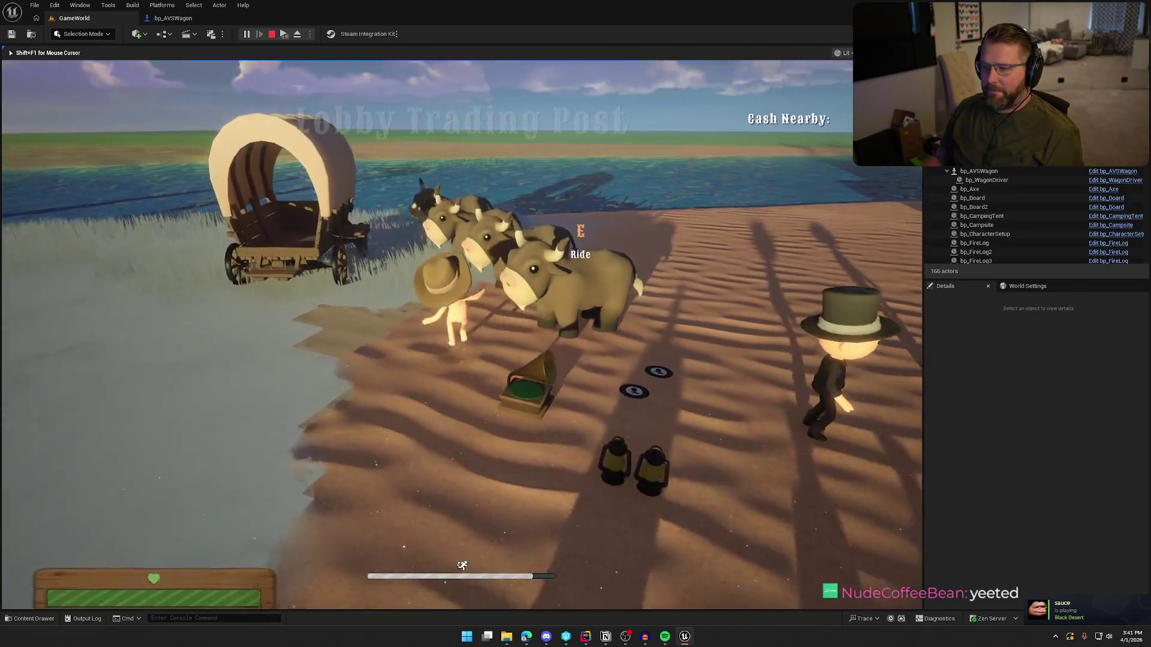
{"action": "key", "text": "w"}
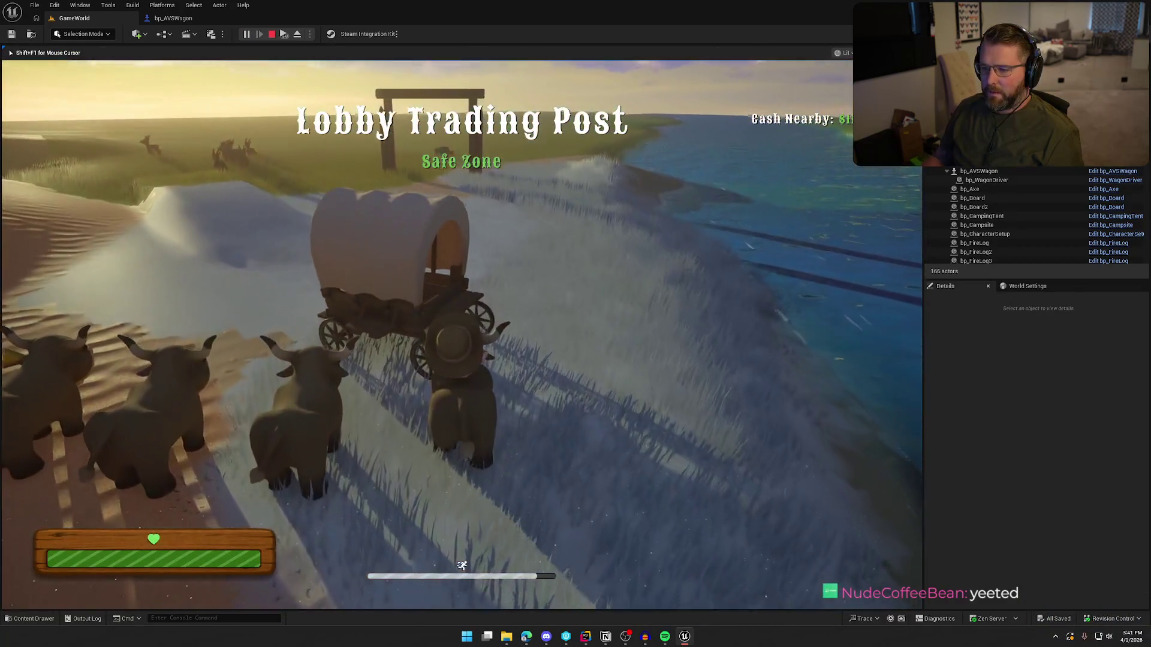
{"action": "key", "text": "w"}
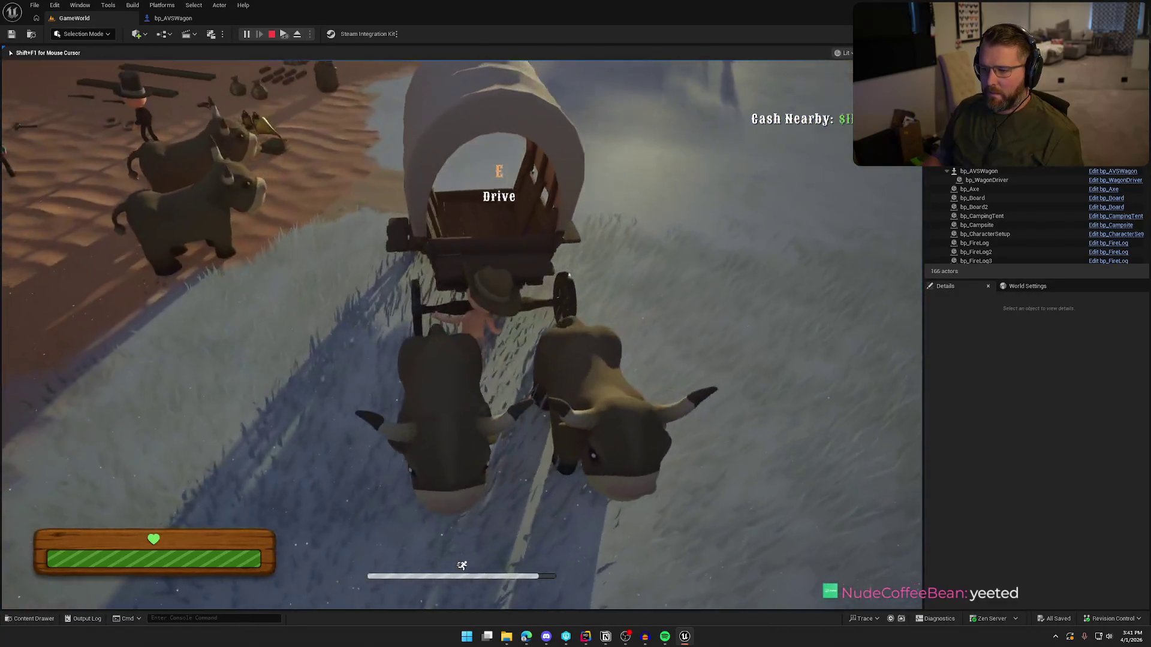
{"action": "key", "text": "e"}
Drive the wagon into the river, turn it around toward the water, then end play and reopen bp_AVSWagon
{"action": "key", "text": "a"}
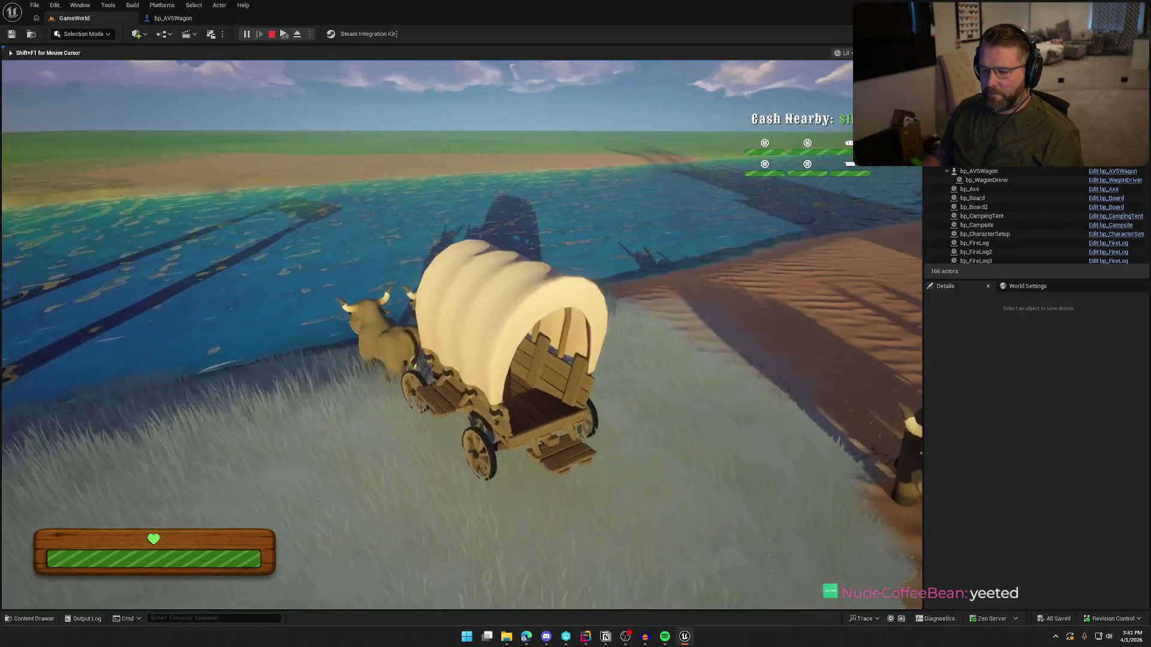
{"action": "key", "text": "w"}
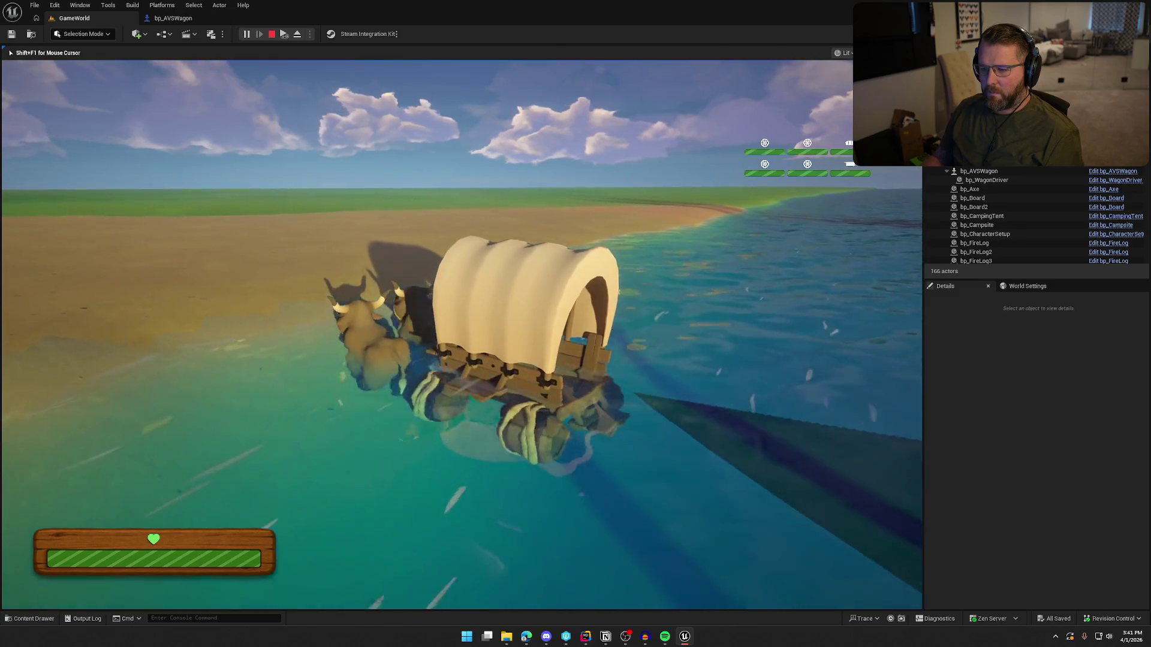
{"action": "key", "text": "a"}
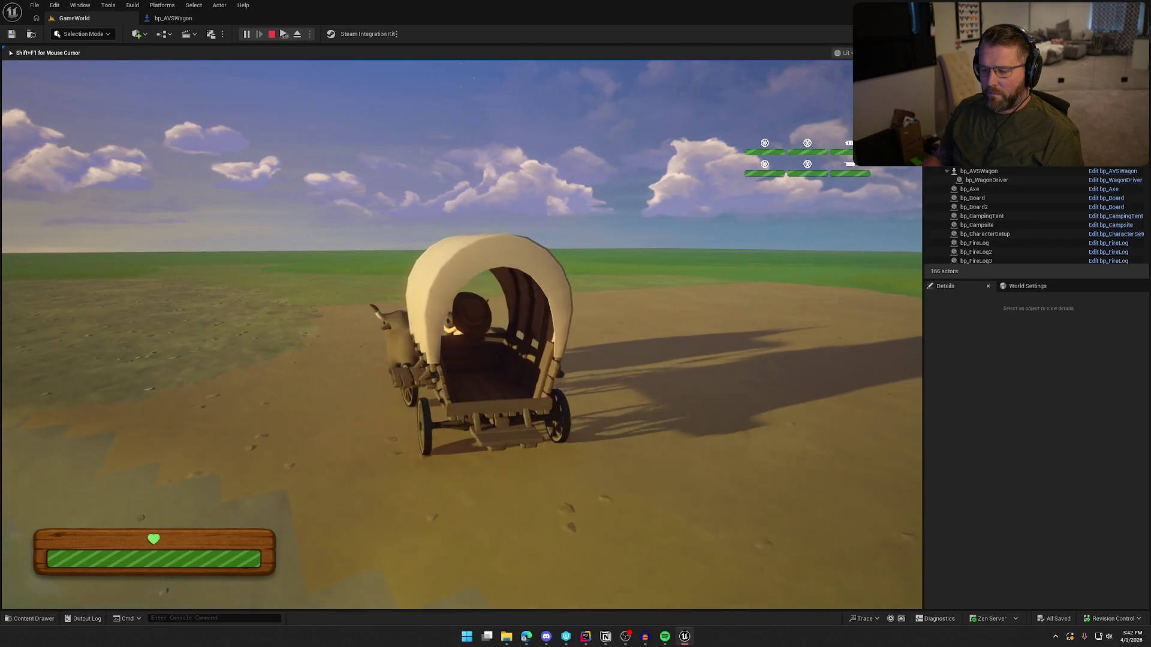
{"action": "key", "text": "a"}
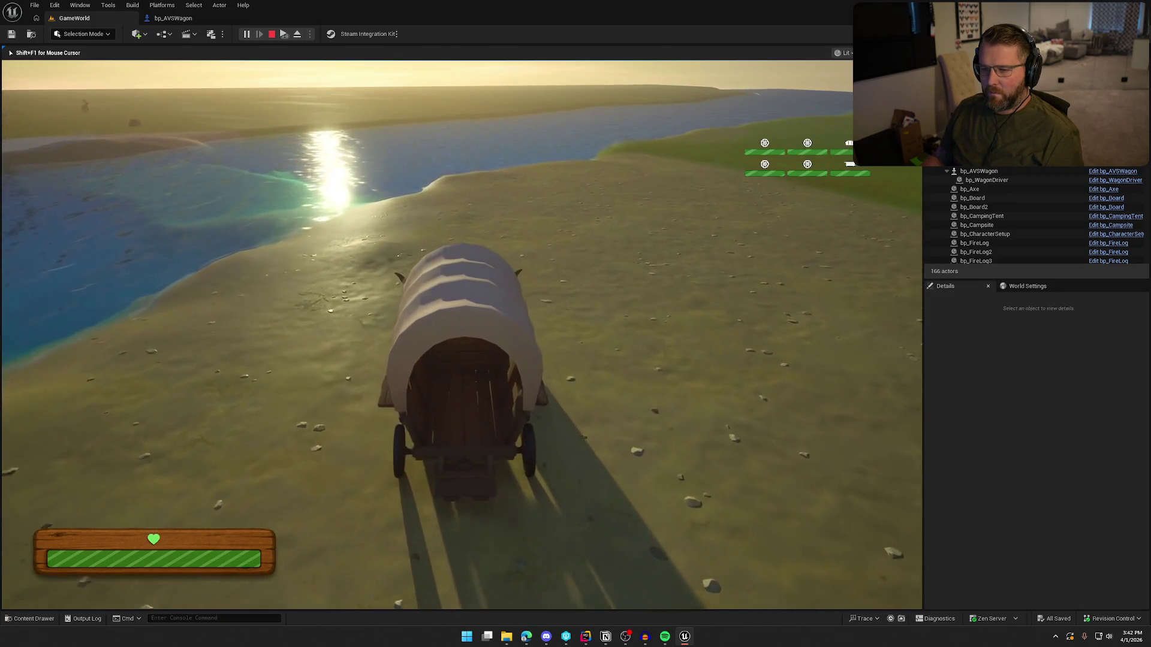
{"action": "key", "text": "a"}
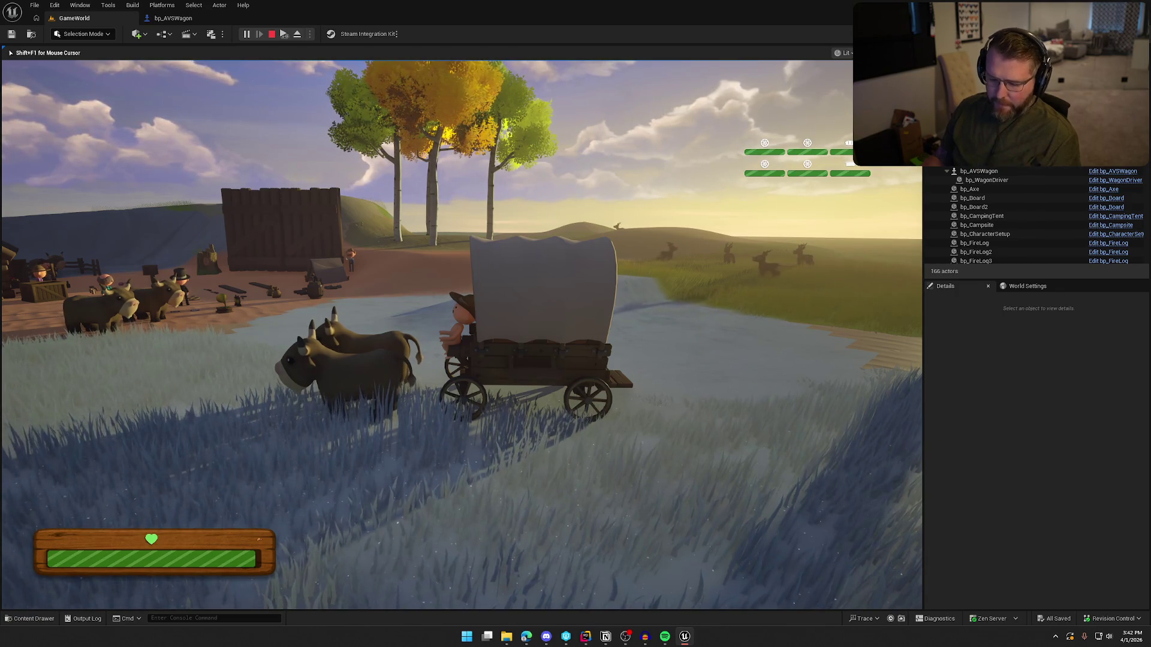
{"action": "key", "text": "Escape"}
{"action": "left_click", "coordinate": [172, 18]}
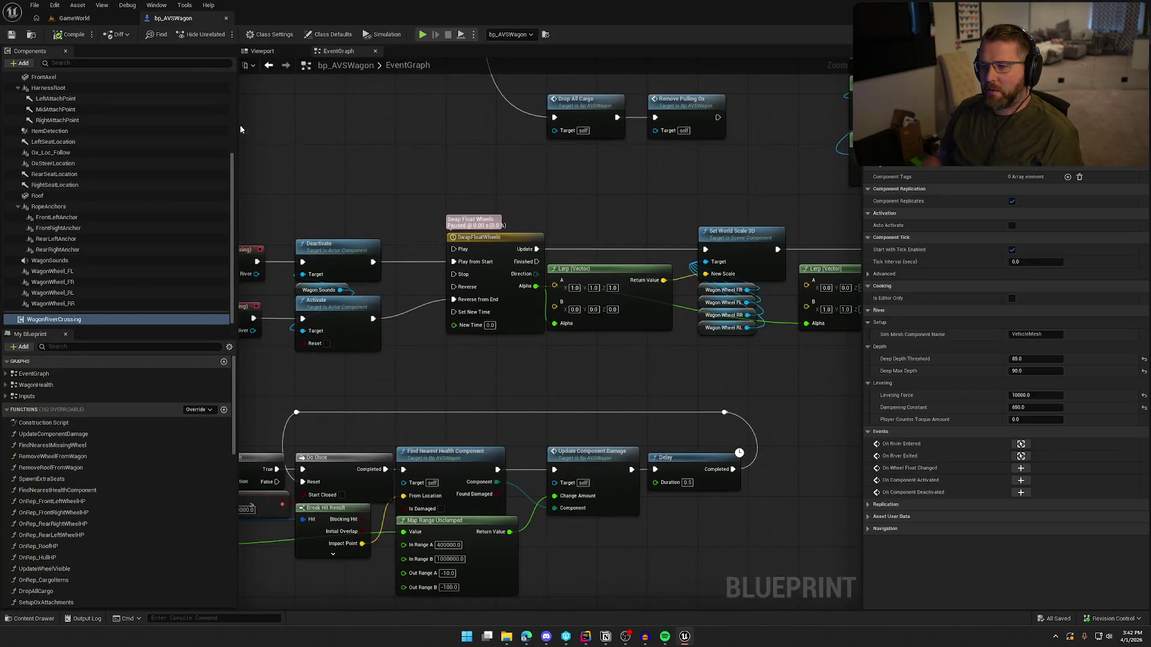
Show the wagon's Viewport, select the WagonSounds component, and frame the view on it
{"action": "left_click", "coordinate": [259, 53]}
{"action": "scroll", "coordinate": [55, 124], "scroll_direction": "up", "scroll_amount": 5}
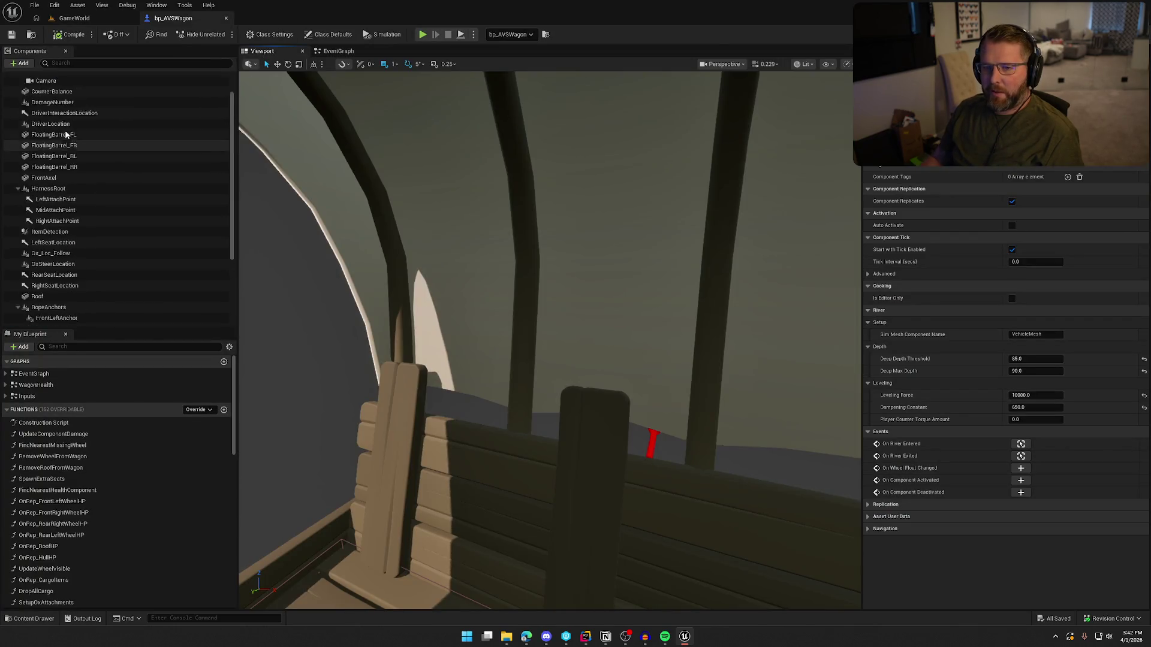
{"action": "double_click", "coordinate": [63, 88]}
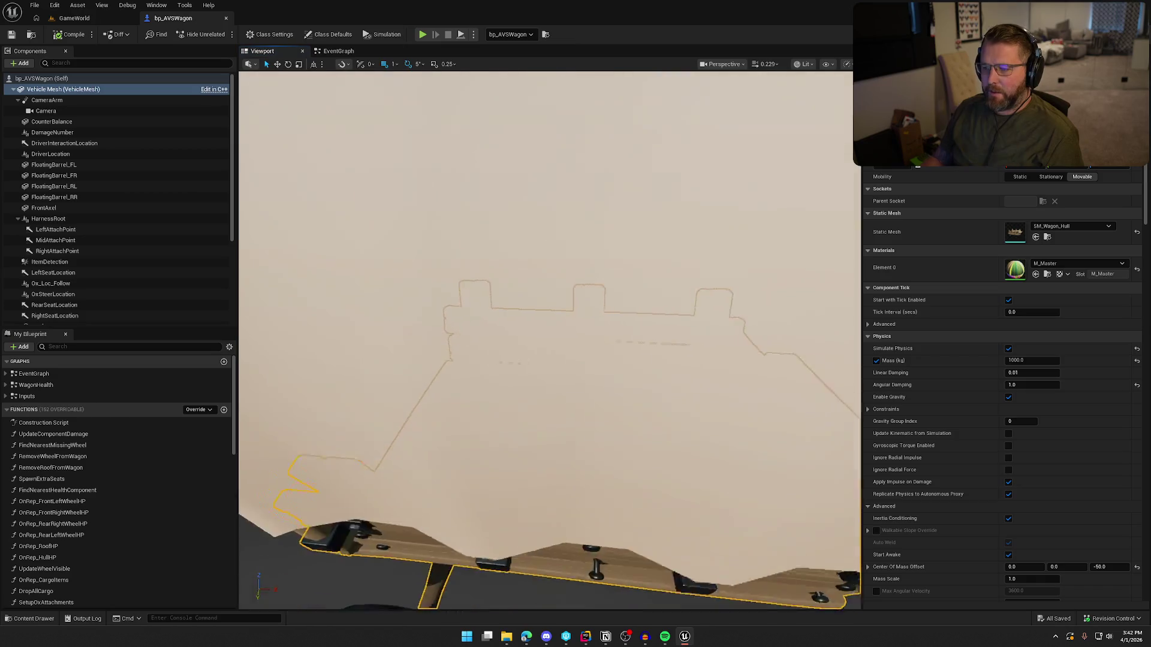
{"action": "mouse_move", "coordinate": [521, 307]}
{"action": "left_mouse_down"}
{"action": "mouse_move", "coordinate": [564, 294]}
{"action": "mouse_move", "coordinate": [539, 312]}
{"action": "mouse_move", "coordinate": [521, 307]}
{"action": "left_mouse_up"}
{"action": "left_click", "coordinate": [584, 287]}
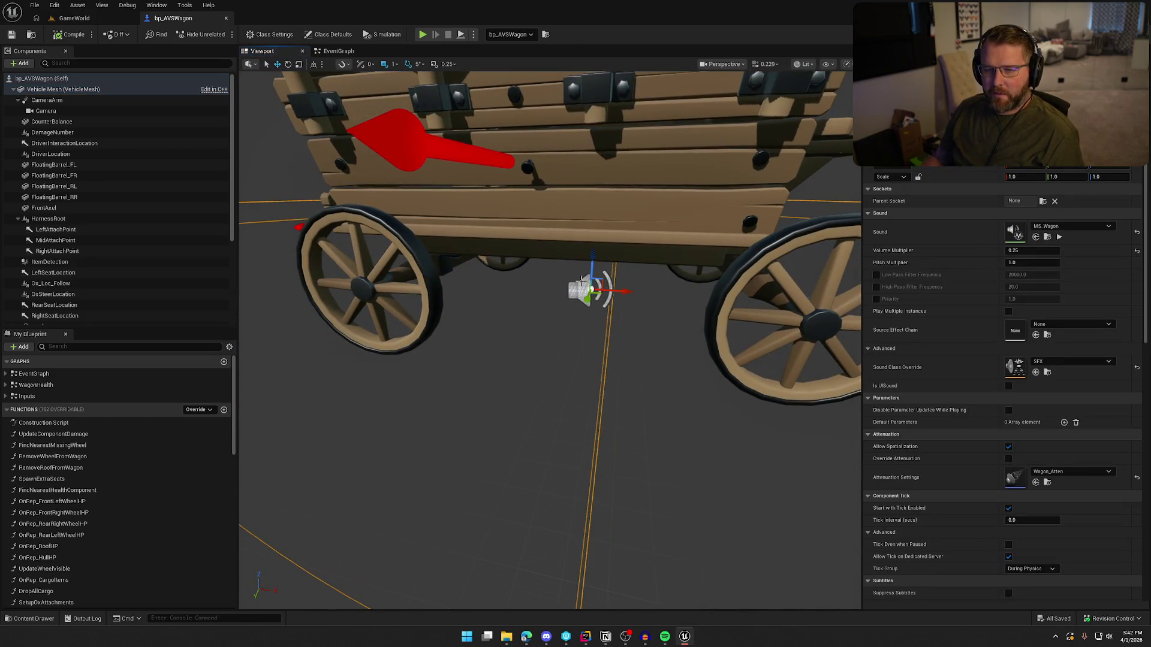
{"action": "scroll", "coordinate": [90, 264], "scroll_direction": "down", "scroll_amount": 5}
{"action": "left_click", "coordinate": [72, 273]}
{"action": "left_click", "coordinate": [57, 261]}
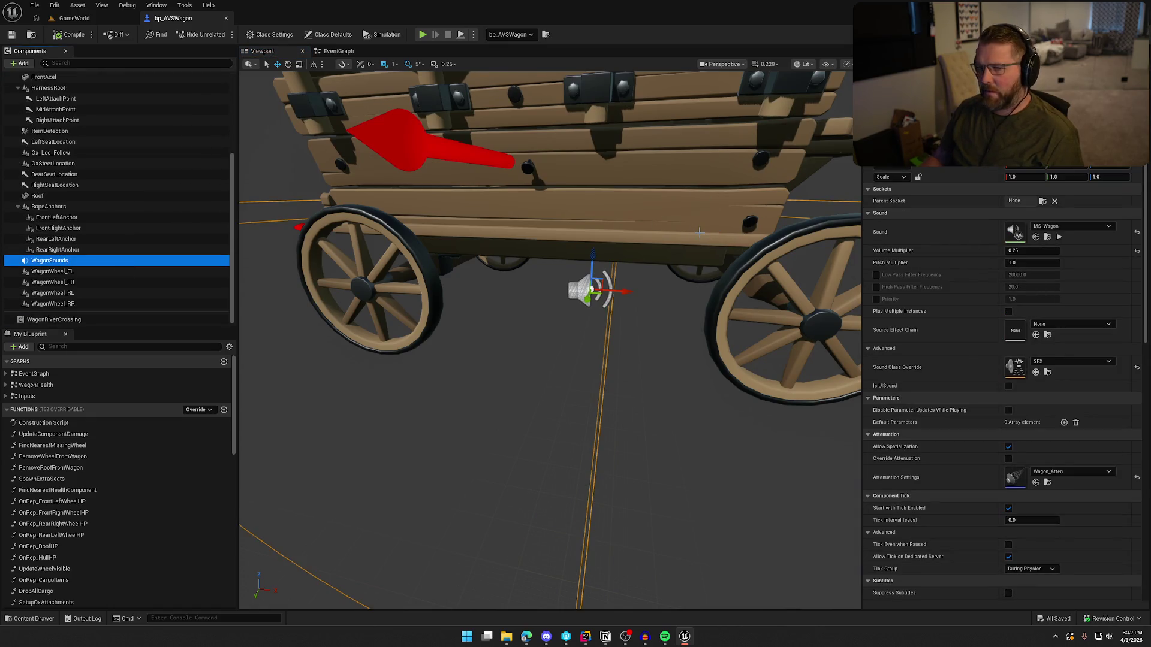
{"action": "key", "text": "f"}
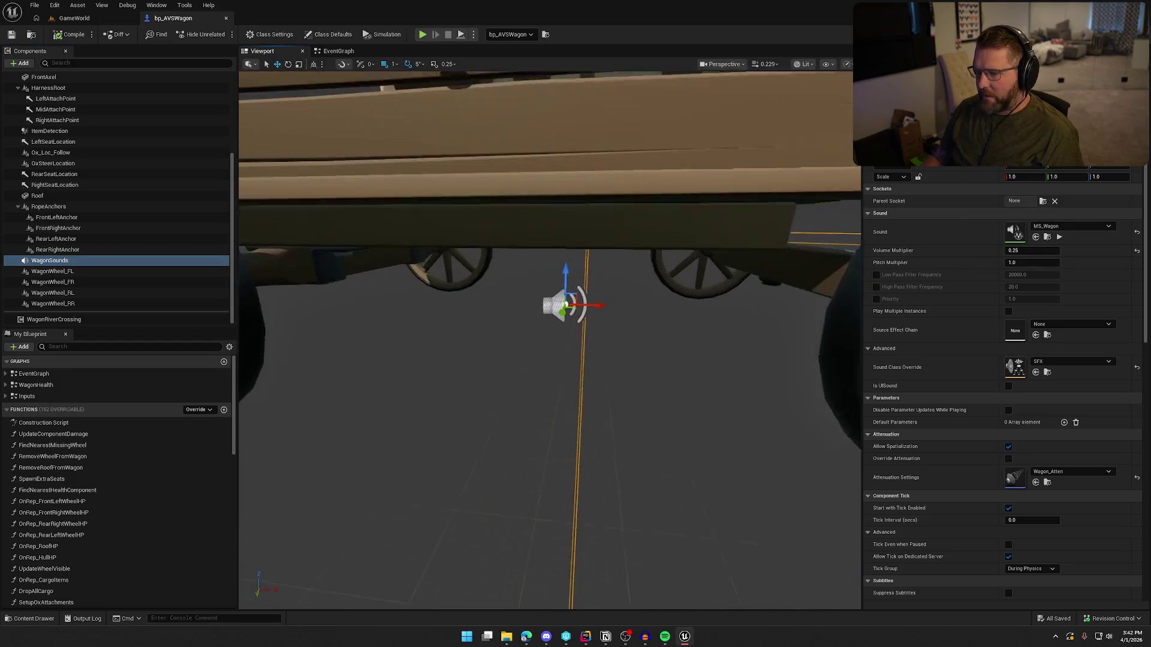
Lower WagonSounds about 10 units on Z, then bring up the WagonRiverCrossingComponent code in Rider
{"action": "scroll", "coordinate": [550, 340], "scroll_direction": "down", "scroll_amount": 3}
{"action": "mouse_move", "coordinate": [550, 340]}
{"action": "left_mouse_down"}
{"action": "mouse_move", "coordinate": [658, 359]}
{"action": "mouse_move", "coordinate": [528, 276]}
{"action": "left_mouse_up"}
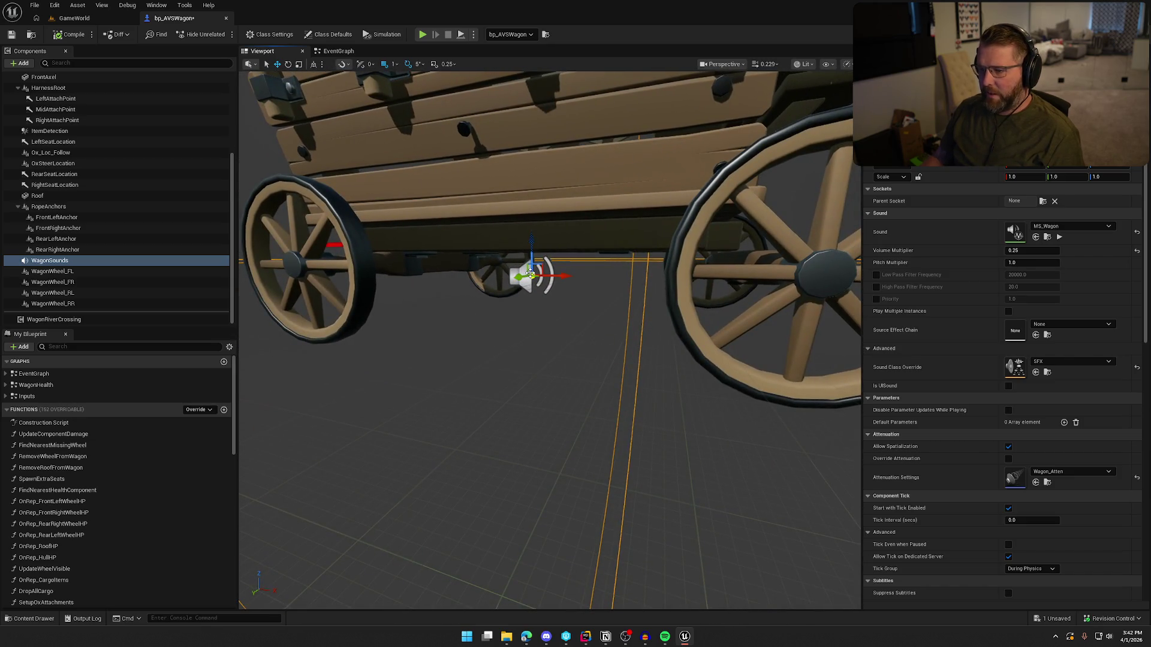
{"action": "left_click_drag", "start_coordinate": [566, 367], "coordinate": [581, 420]}
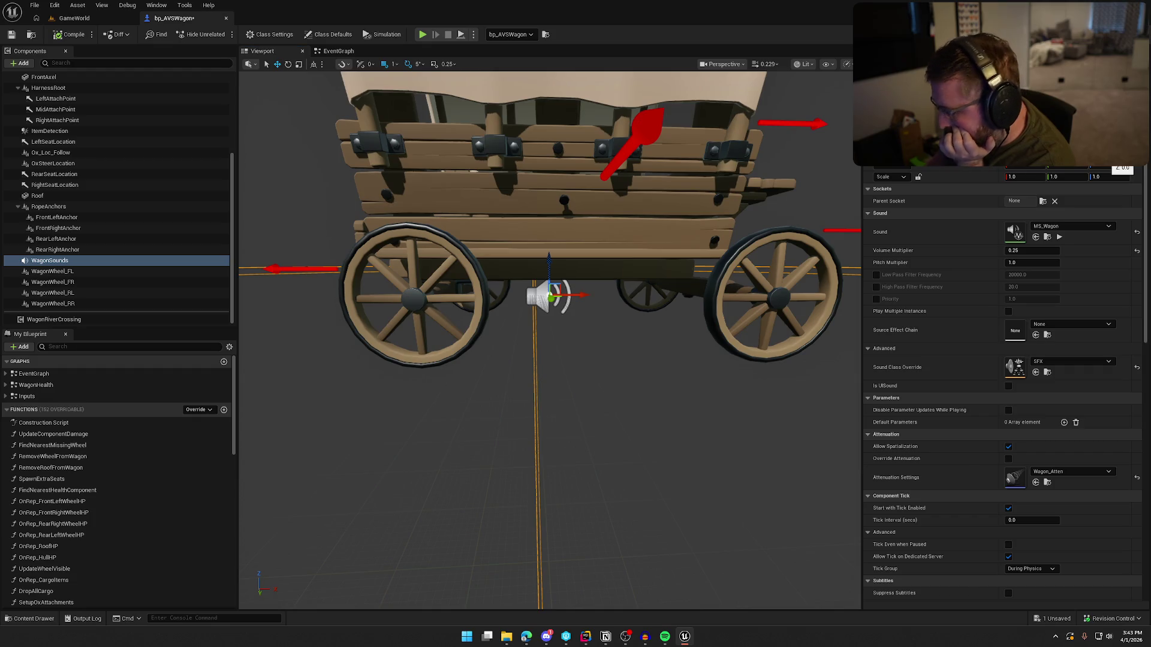
{"action": "left_click_drag", "start_coordinate": [1106, 155], "coordinate": [1100, 155]}
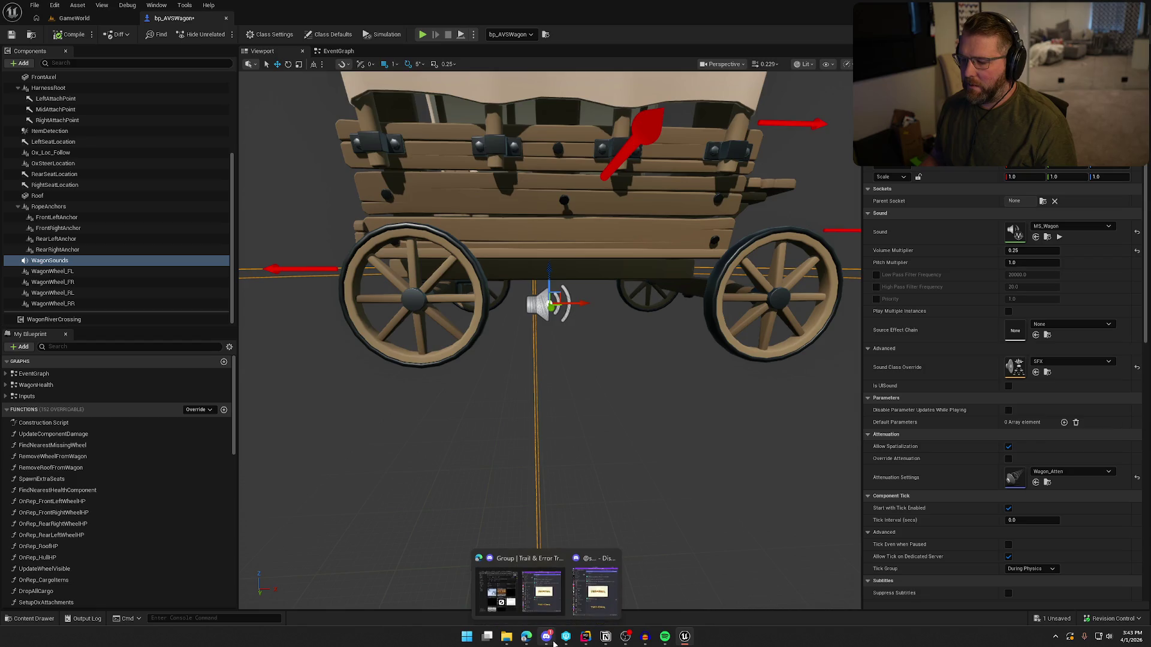
{"action": "left_click", "coordinate": [585, 638]}
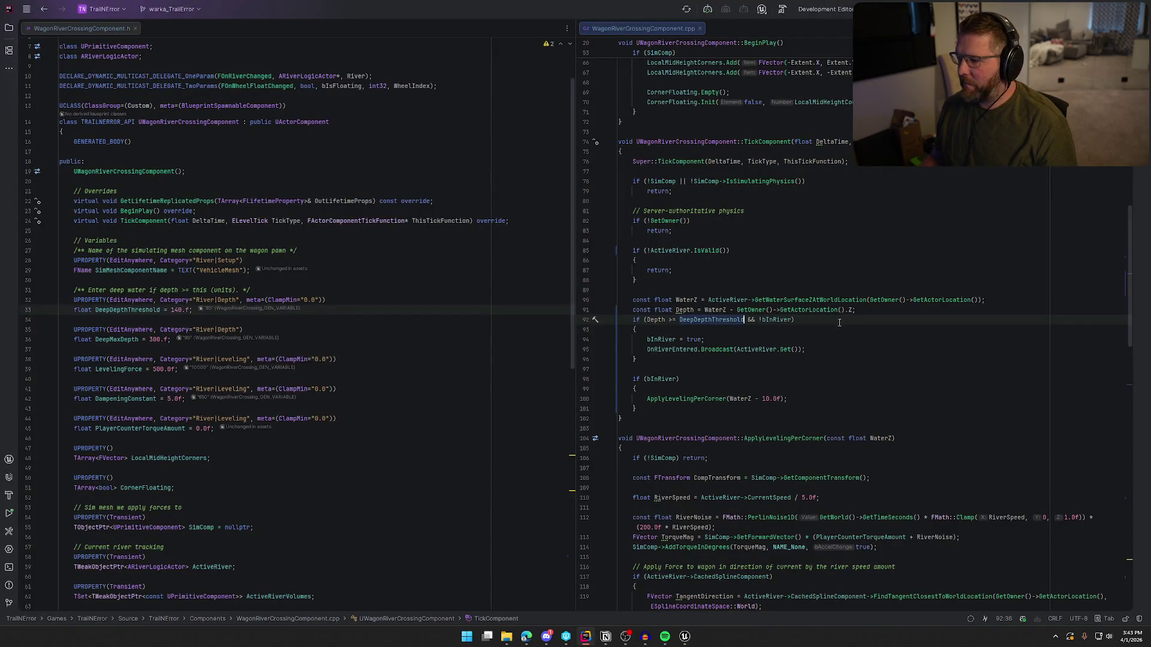
Revise the line-91 depth calculation and deep-water check in TickComponent, then return to Unreal for Live Coding
{"action": "left_click", "coordinate": [763, 399]}
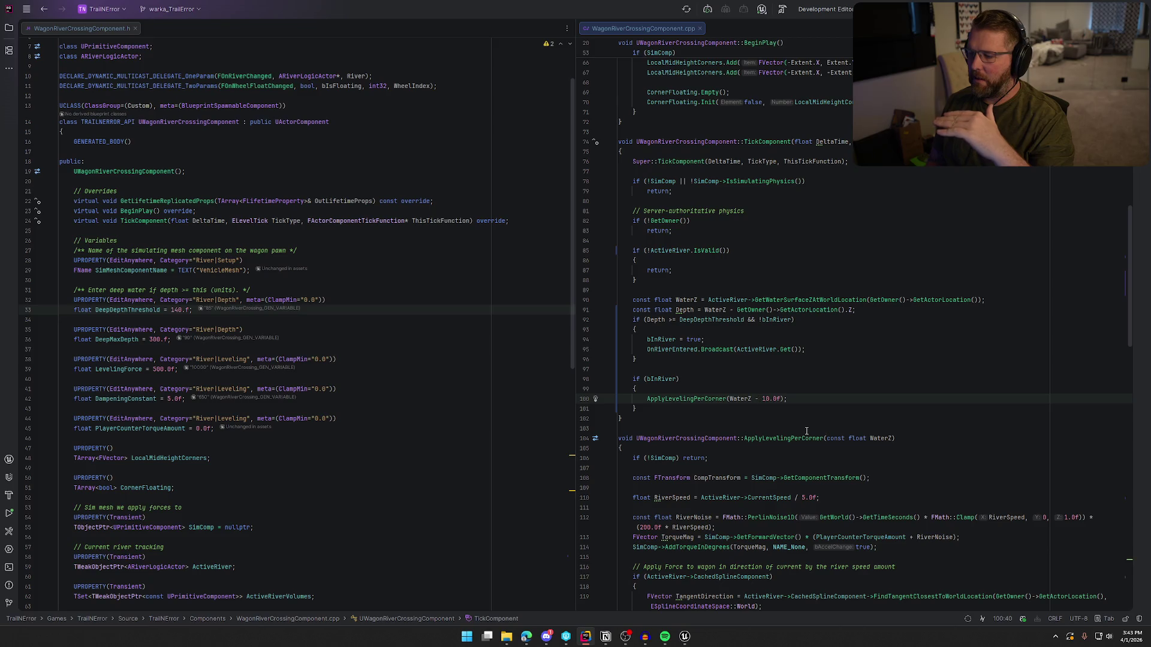
{"action": "left_click", "coordinate": [873, 439]}
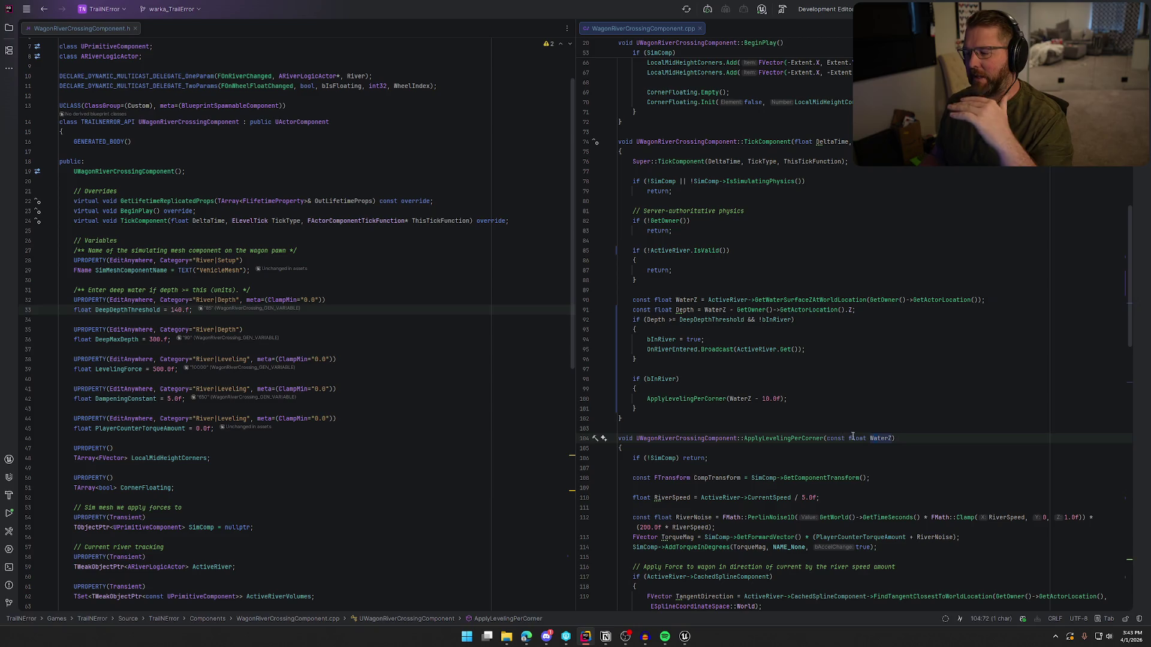
{"action": "scroll", "coordinate": [795, 412], "scroll_direction": "up", "scroll_amount": 1}
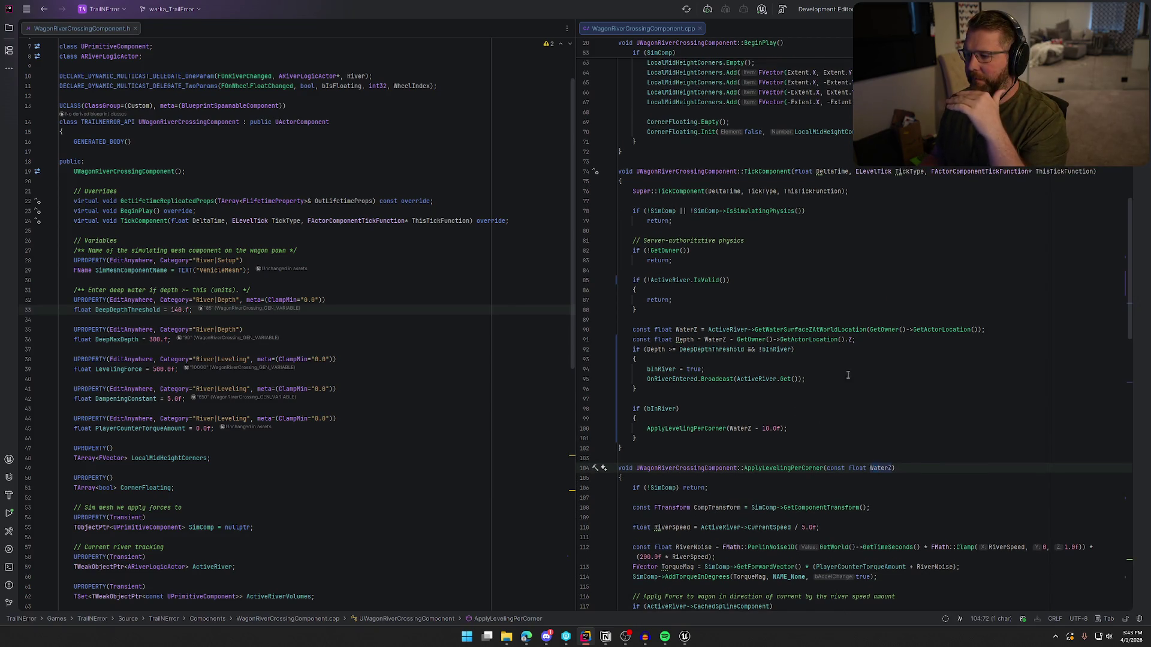
{"action": "left_click", "coordinate": [854, 341]}
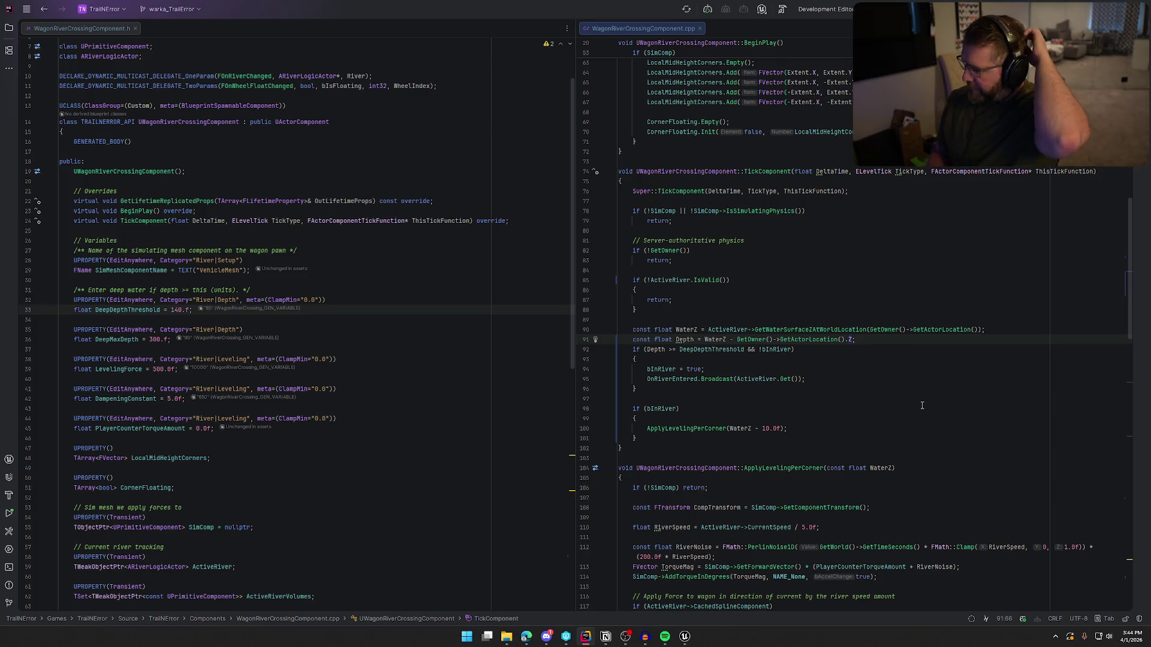
{"action": "left_click", "coordinate": [737, 340]}
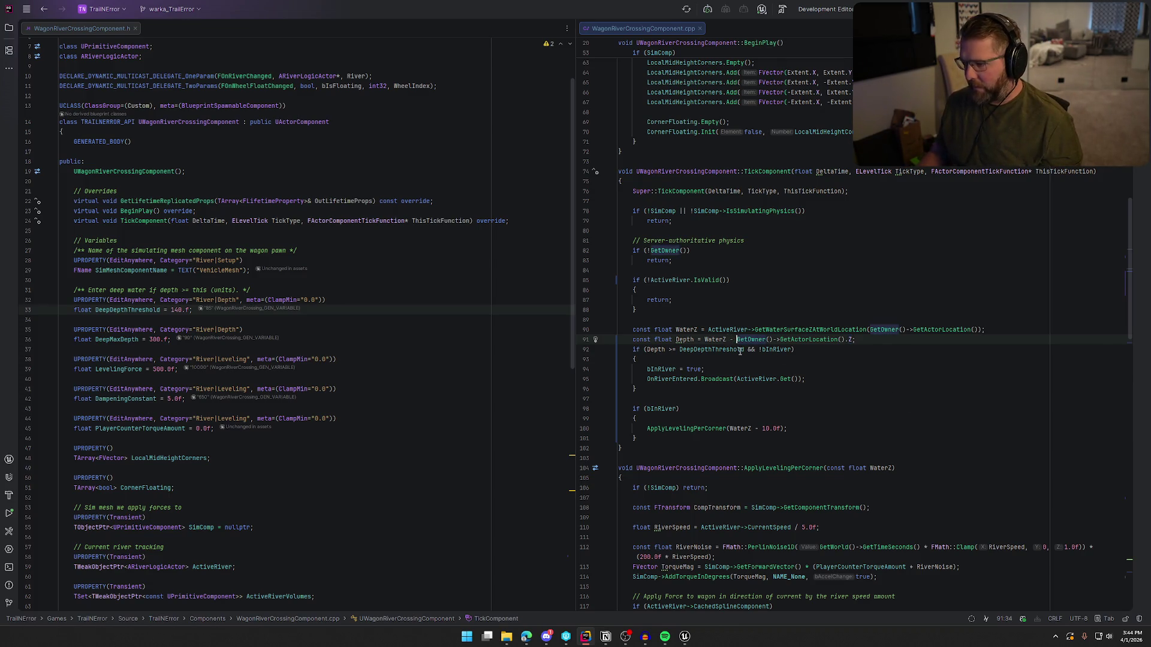
{"action": "type", "text": "("}
{"action": "left_click", "coordinate": [855, 340]}
{"action": "type", "text": "+ 20.0f)"}
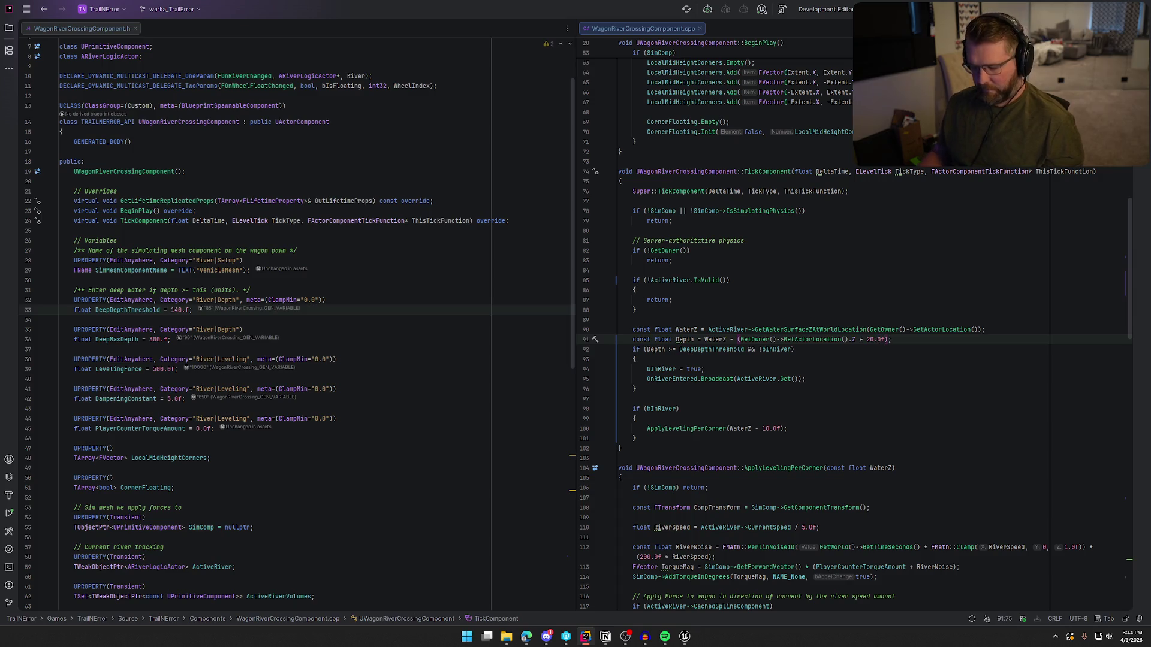
{"action": "left_click", "coordinate": [830, 350]}
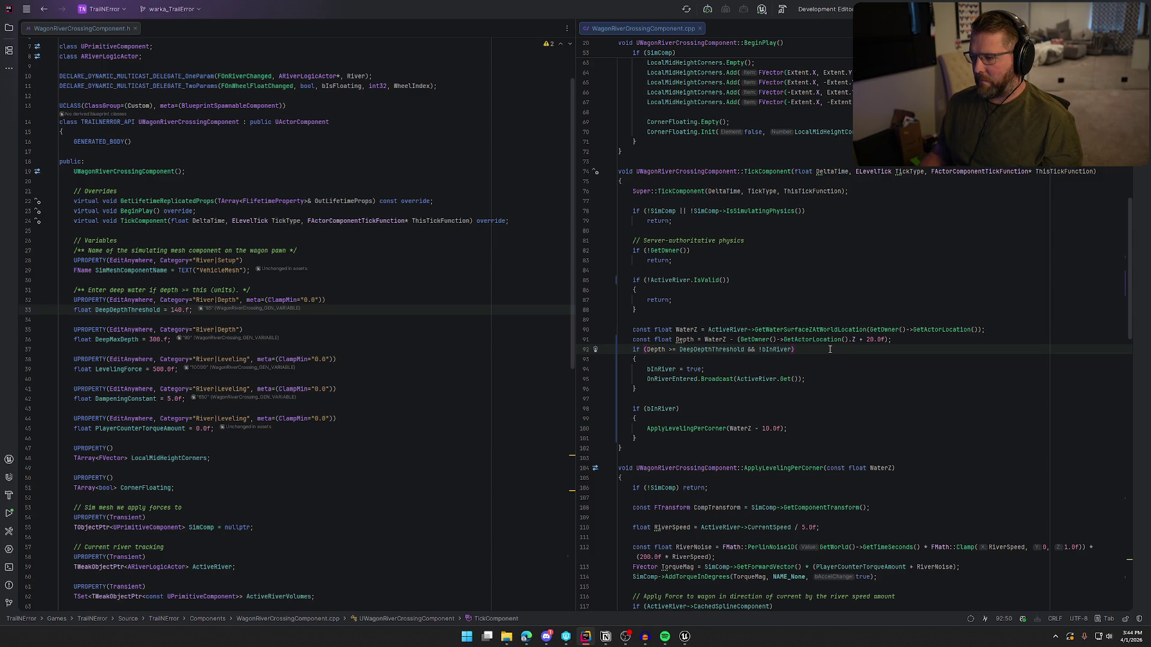
{"action": "left_click", "coordinate": [691, 644]}
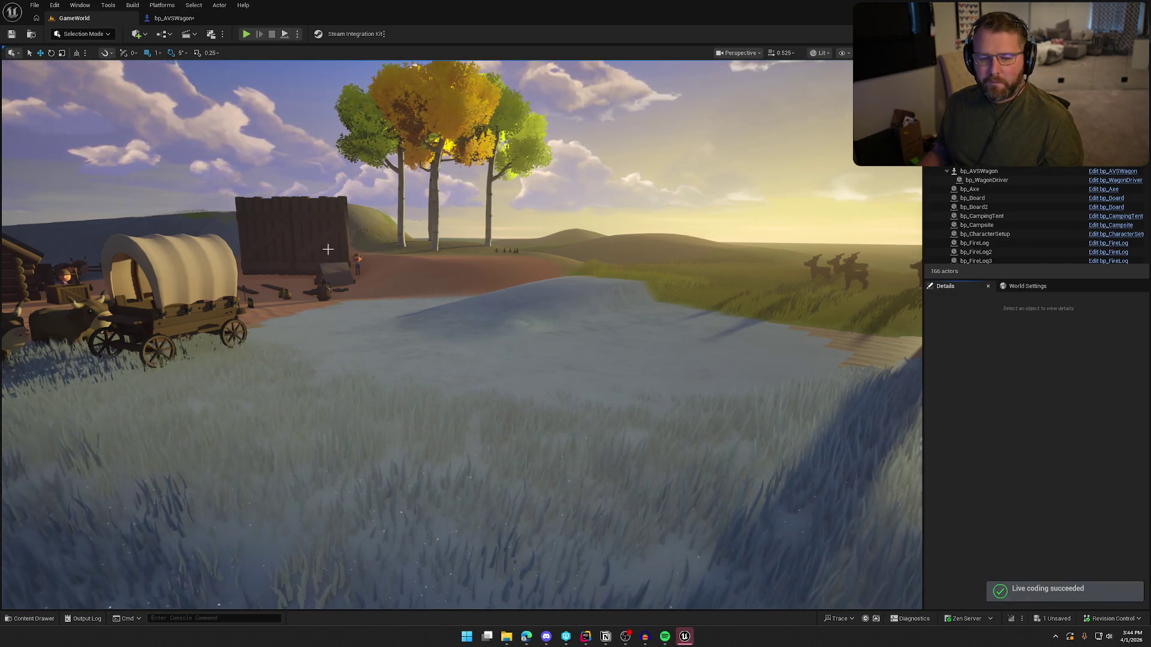
{"action": "key", "text": "alt+p"}
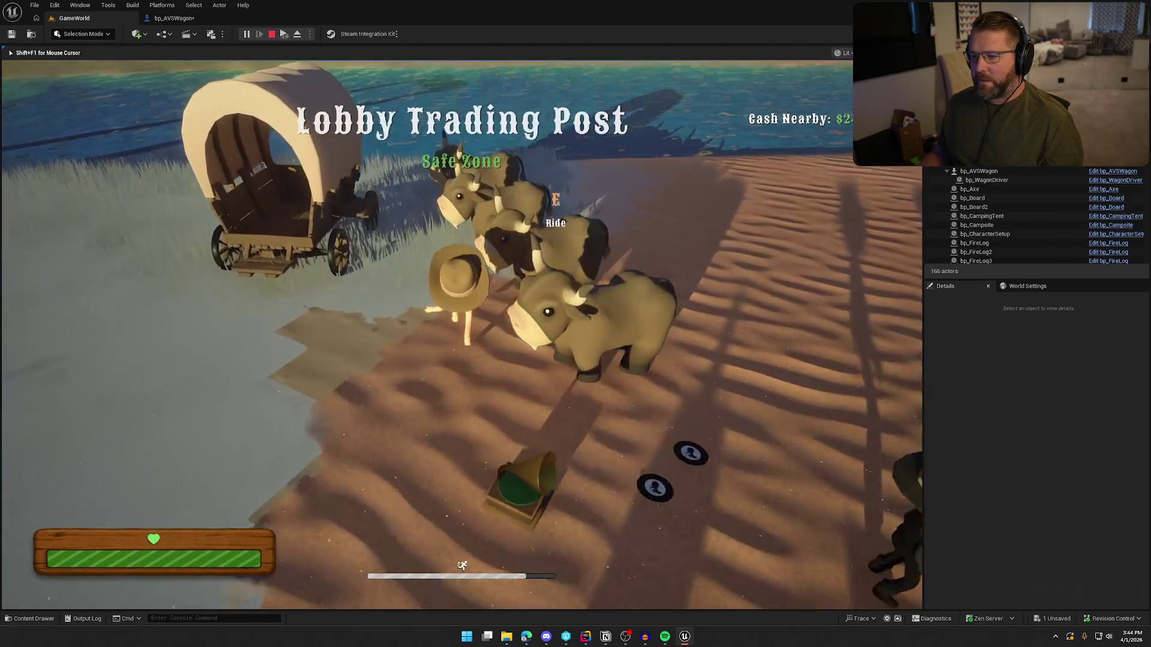
{"action": "key", "text": "space"}
{"action": "key", "text": "w"}
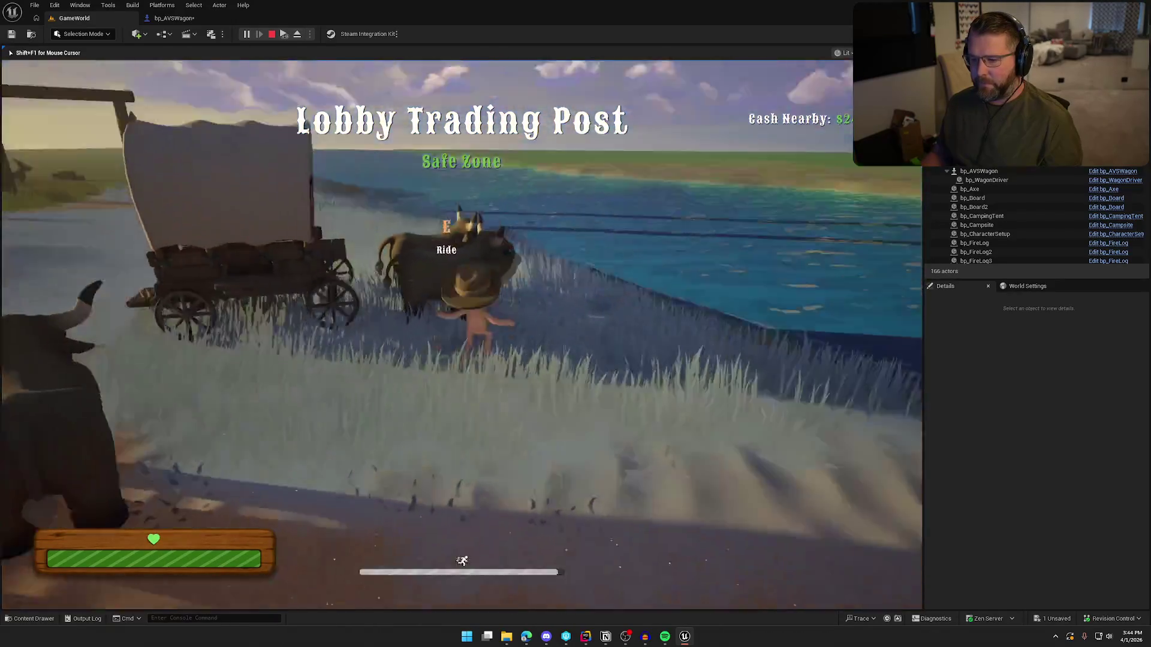
{"action": "key", "text": "e"}
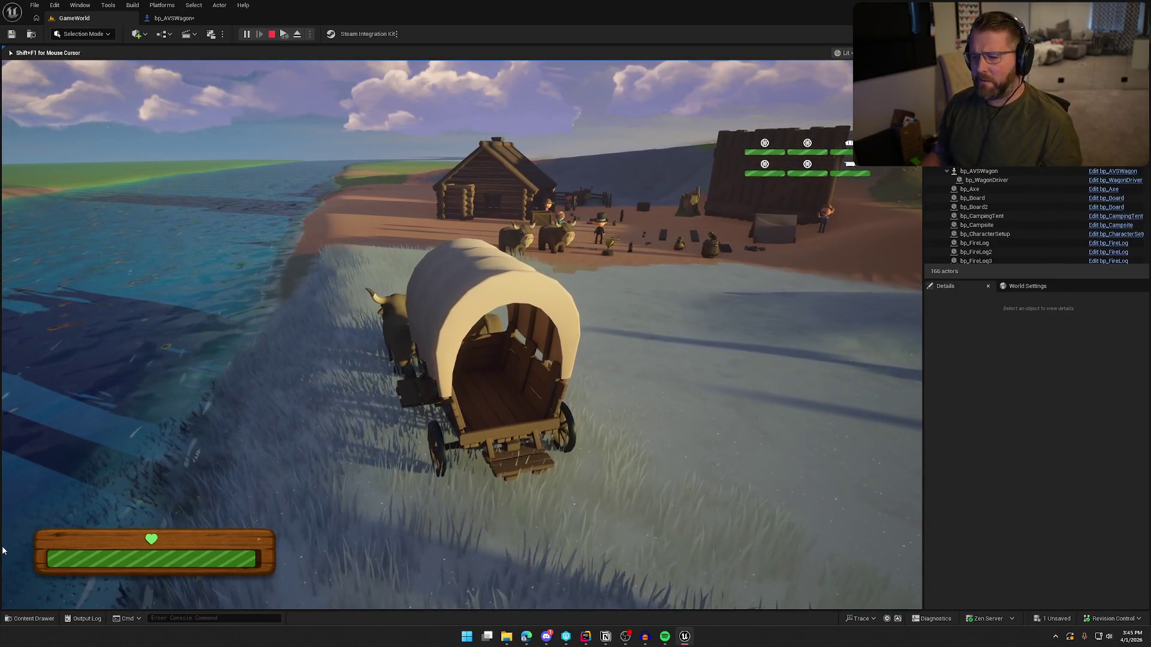
{"action": "key", "text": "Escape"}
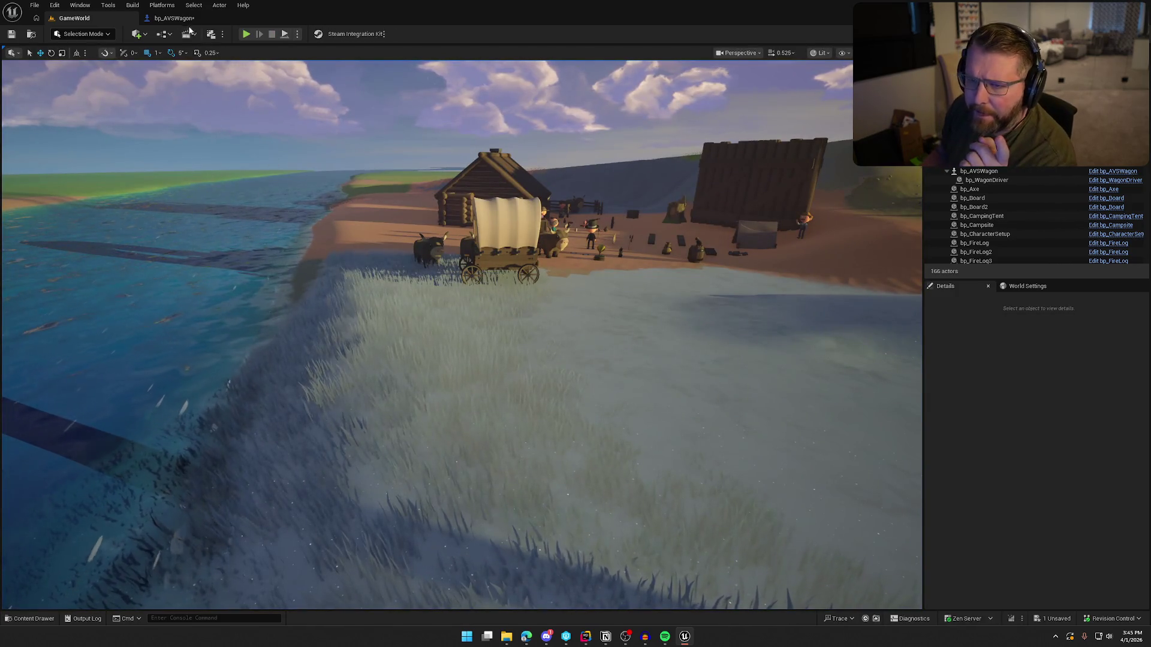
Set bp_AVSWagon's WagonRiverCrossing Deep Depth Threshold 15, Deep Max Depth 75, Dampening Constant 500
{"action": "left_click", "coordinate": [180, 18]}
{"action": "left_click", "coordinate": [137, 320]}
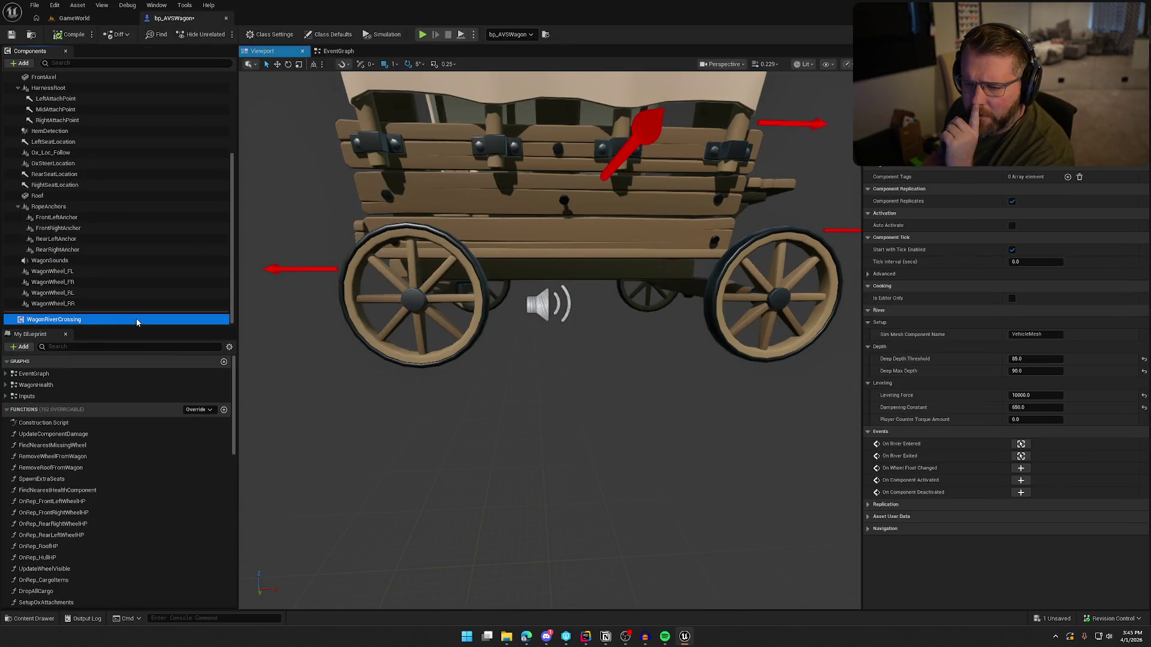
{"action": "left_click", "coordinate": [1036, 359]}
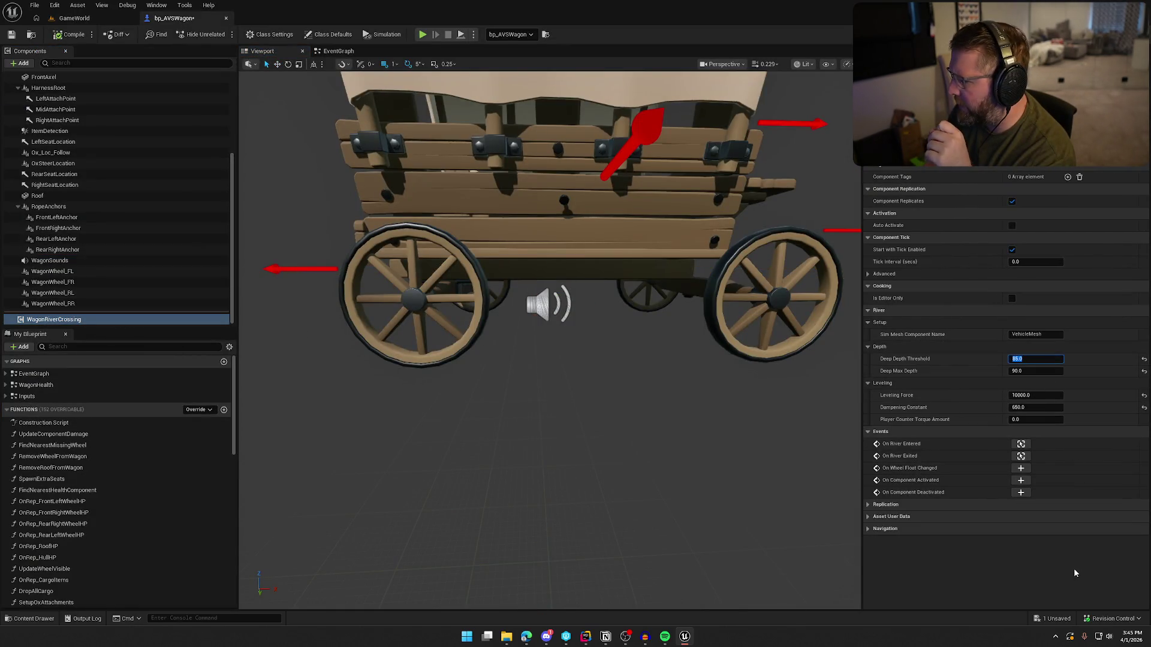
{"action": "type", "text": "15"}
{"action": "key", "text": "Tab"}
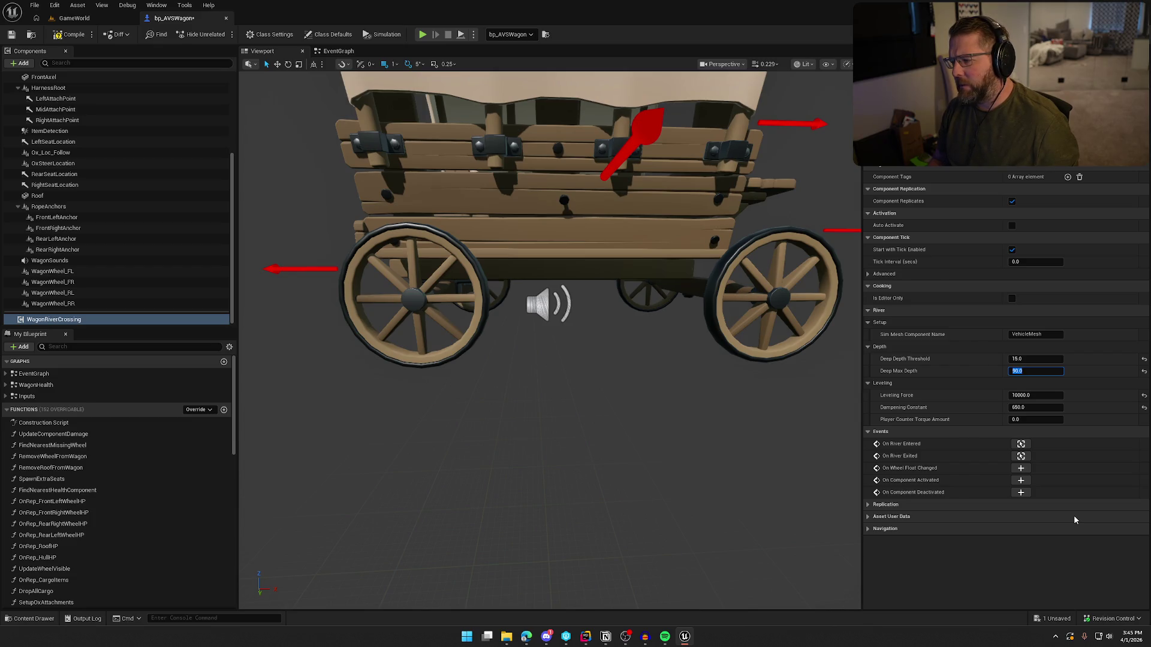
{"action": "left_click", "coordinate": [585, 638]}
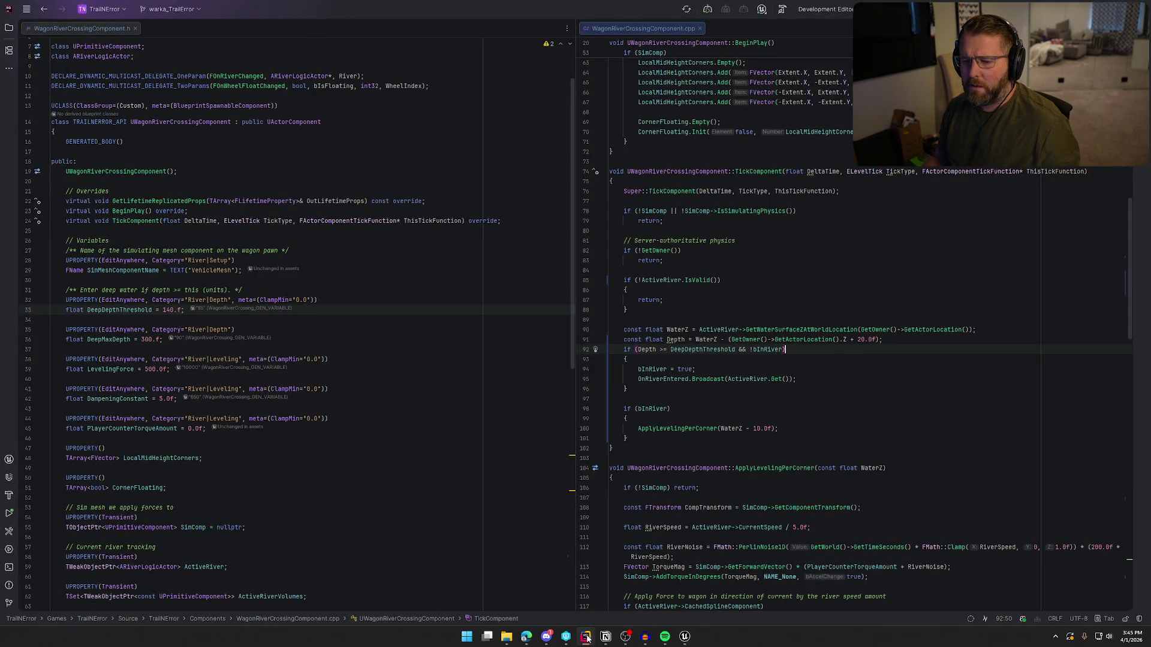
{"action": "left_click", "coordinate": [685, 637]}
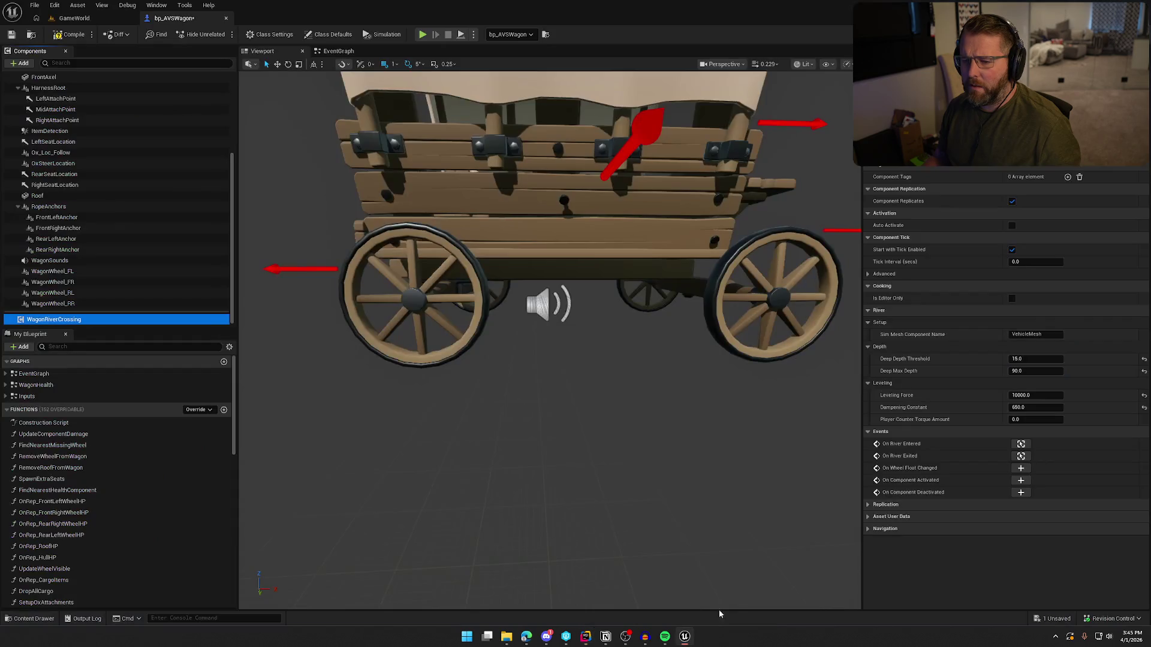
{"action": "left_click", "coordinate": [1019, 371]}
{"action": "type", "text": "75"}
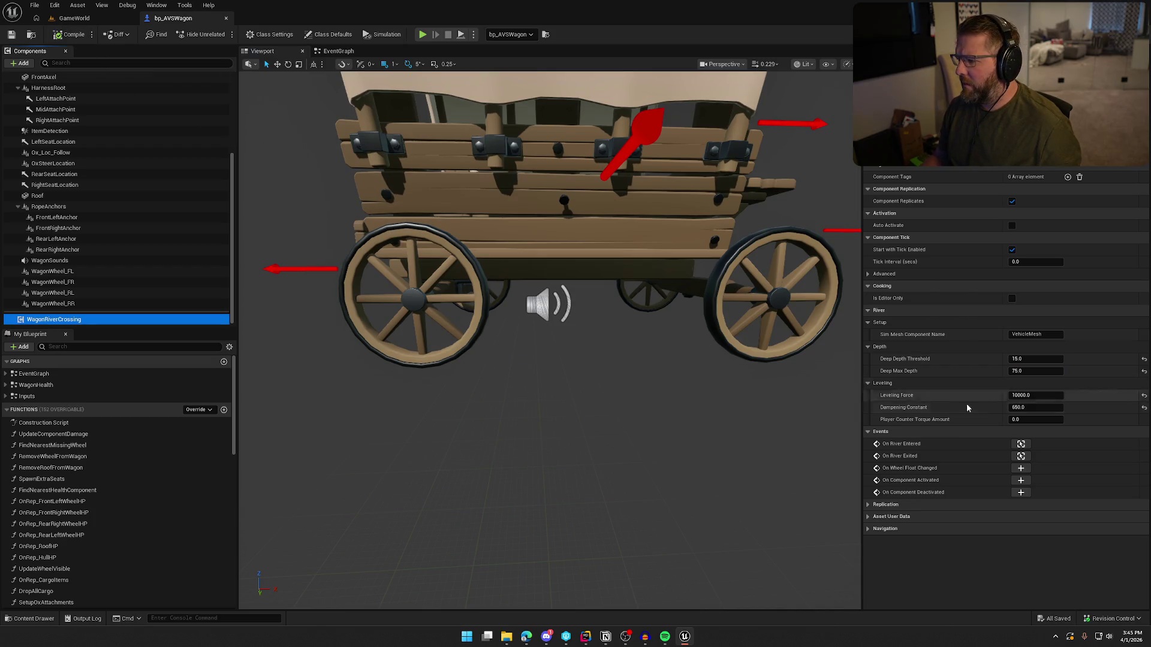
{"action": "left_click", "coordinate": [1041, 408]}
{"action": "type", "text": "500"}
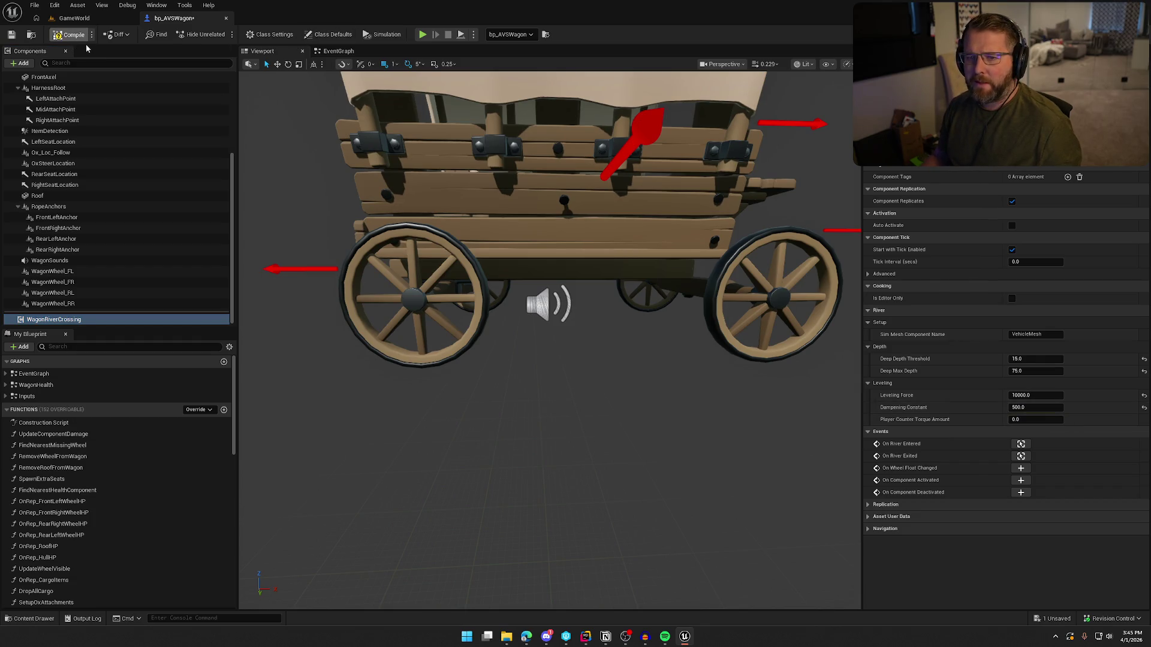
{"action": "left_click", "coordinate": [74, 18]}
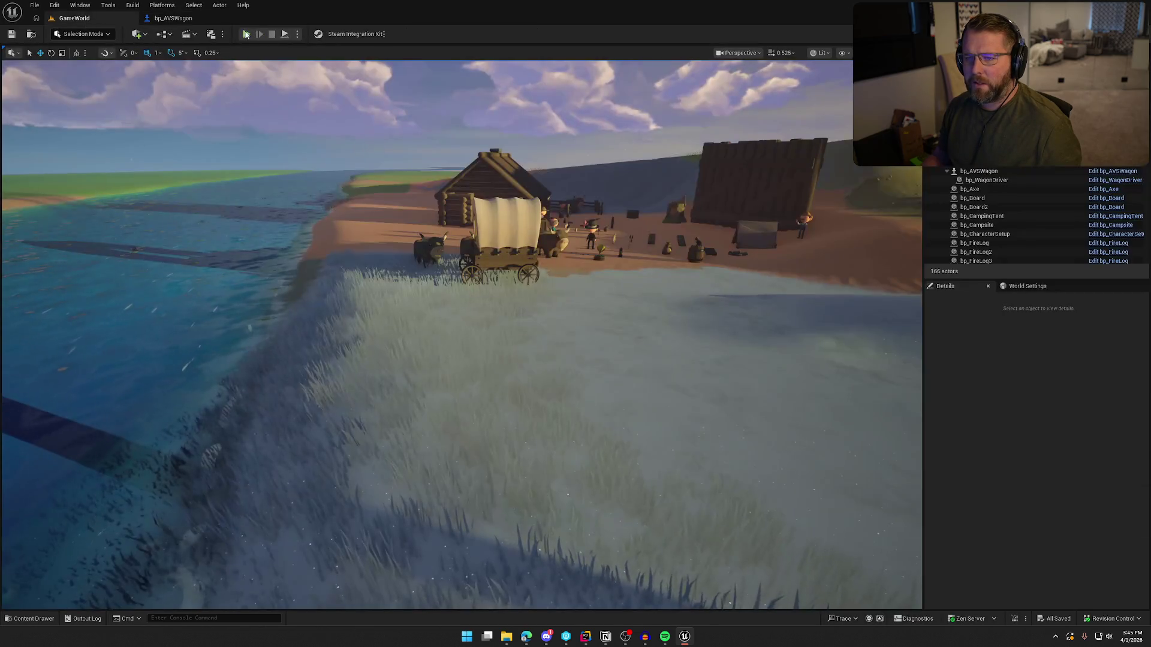
{"action": "key", "text": "alt+p"}
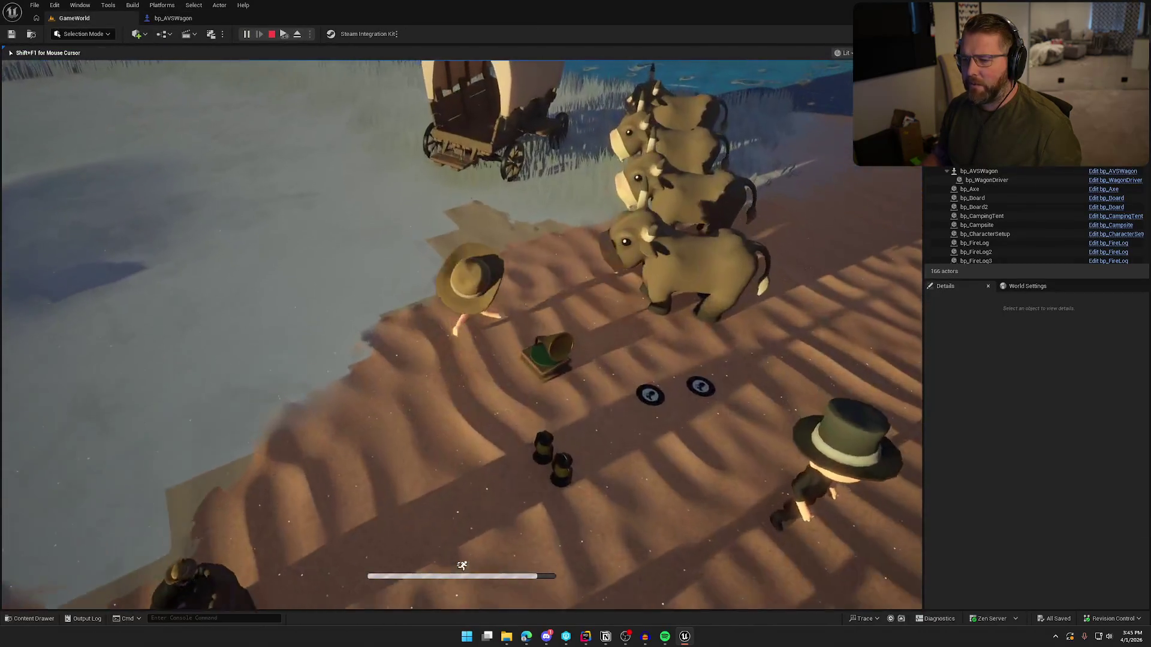
{"action": "key", "text": "w"}
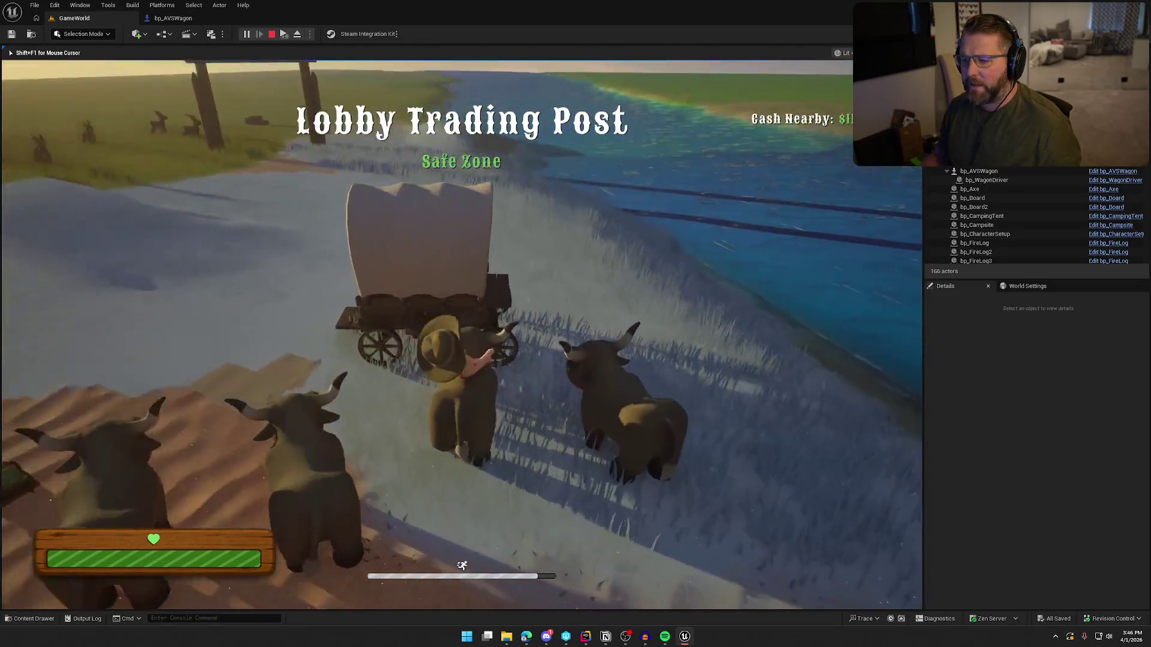
{"action": "key", "text": "w"}
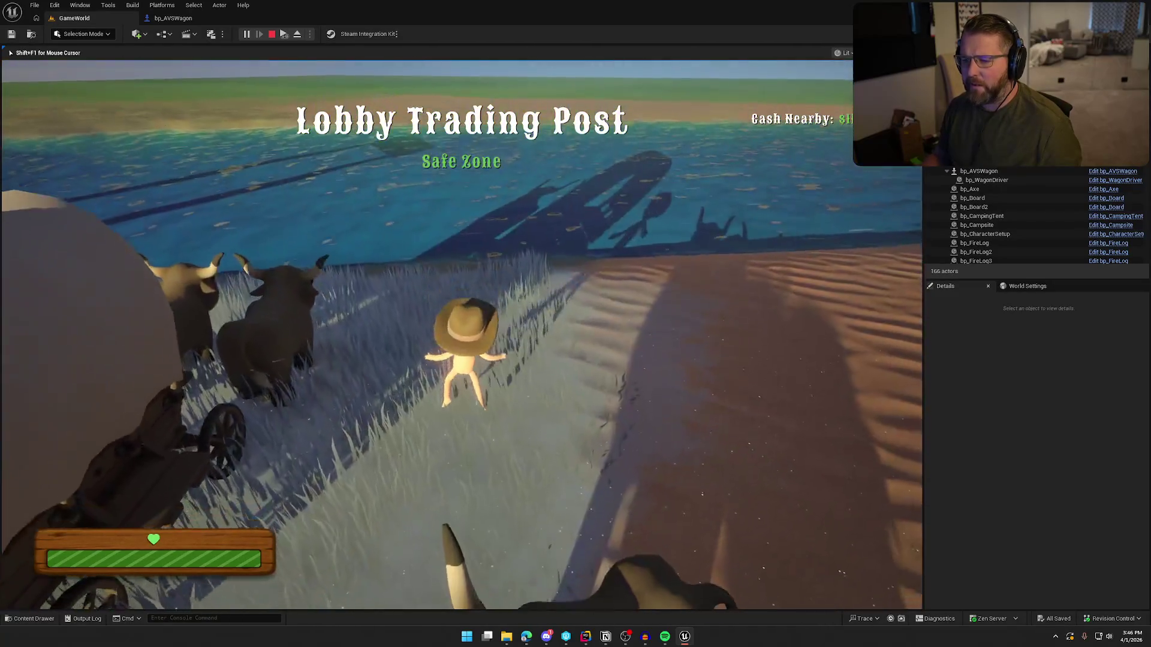
{"action": "key", "text": "w"}
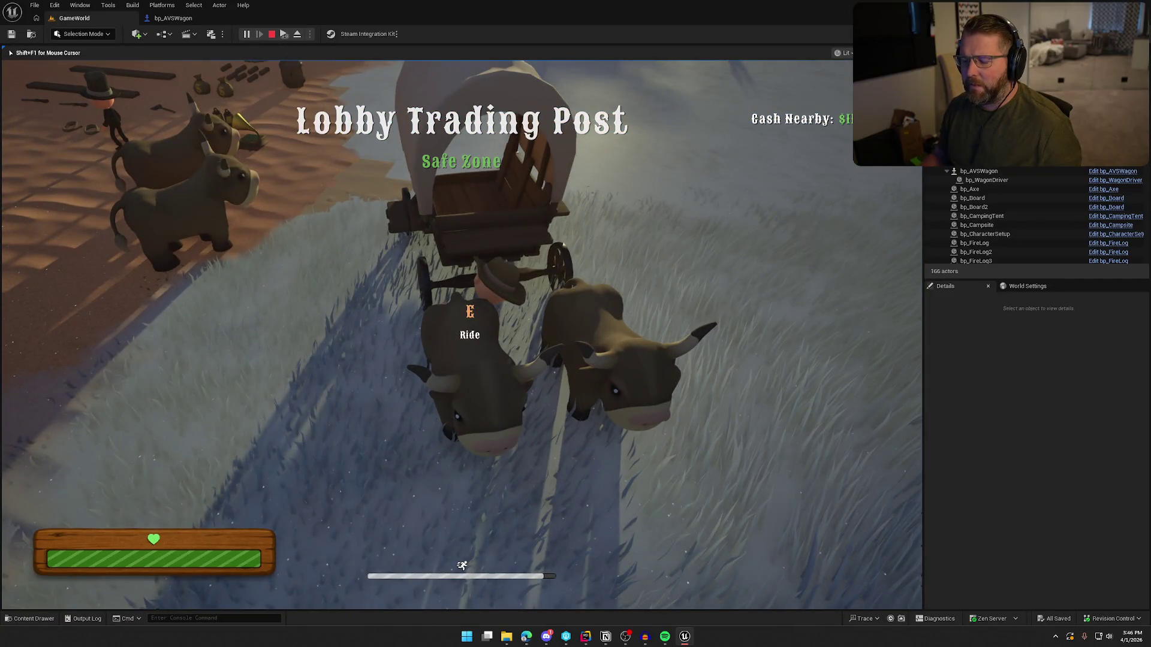
{"action": "key", "text": "w"}
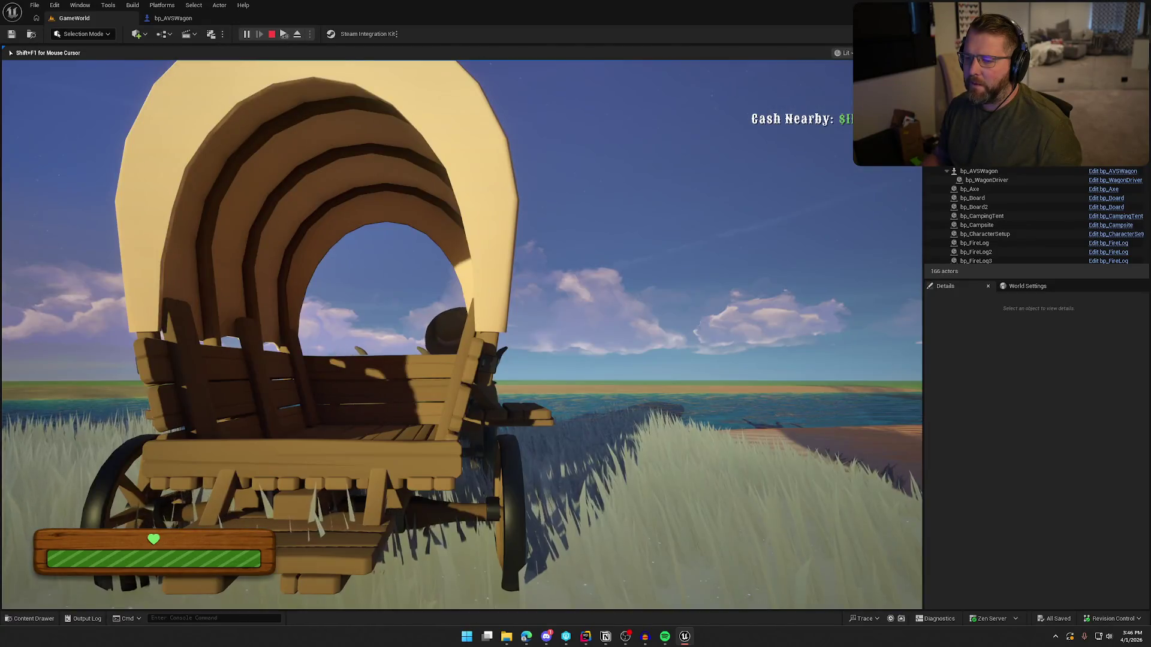
{"action": "key", "text": "space"}
{"action": "key", "text": "shift+w"}
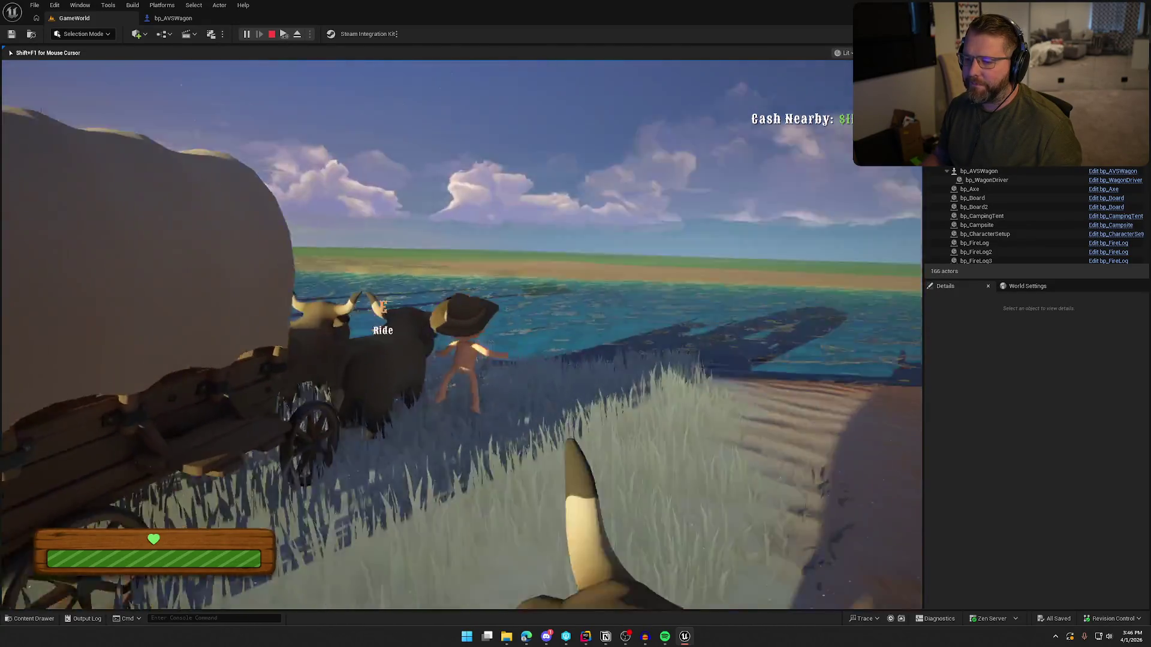
{"action": "key", "text": "space"}
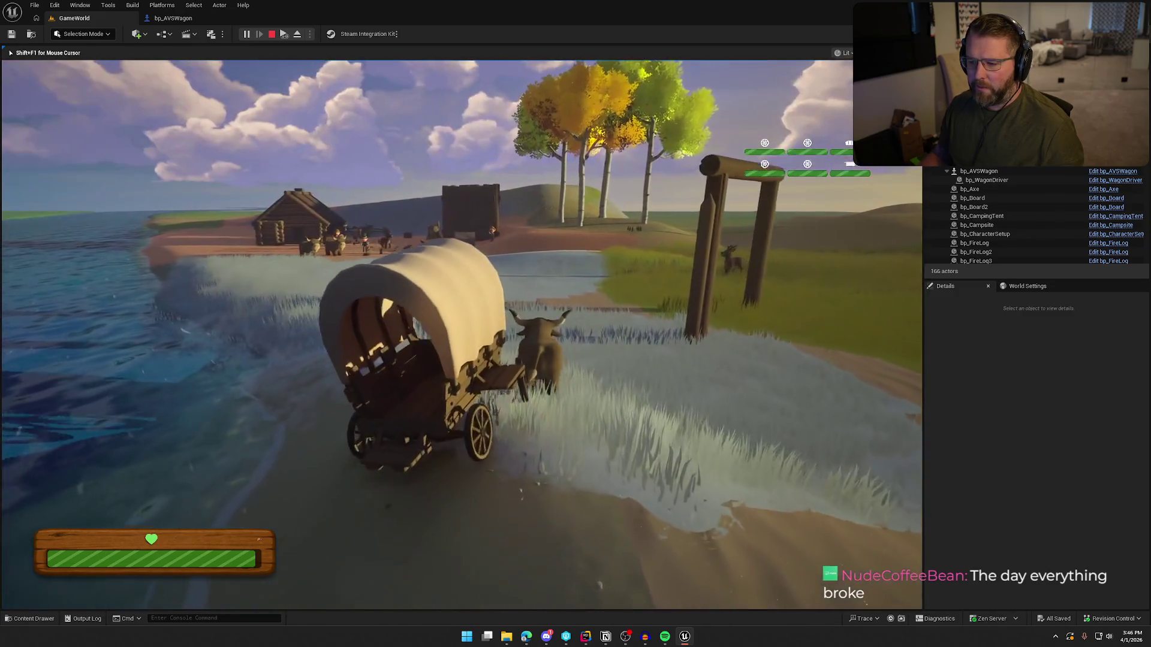
{"action": "key", "text": "shift+F1"}
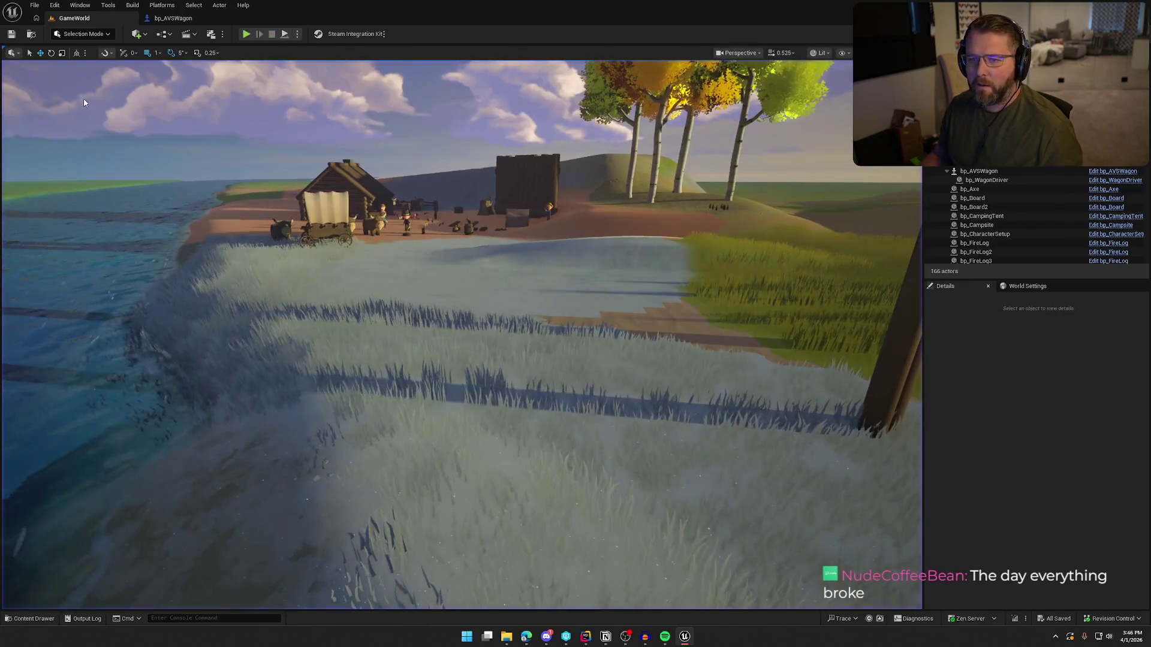
Review the WagonRiverCrossing settings in bp_AVSWagon, then bring up the river-crossing code in Rider
{"action": "left_click", "coordinate": [173, 18]}
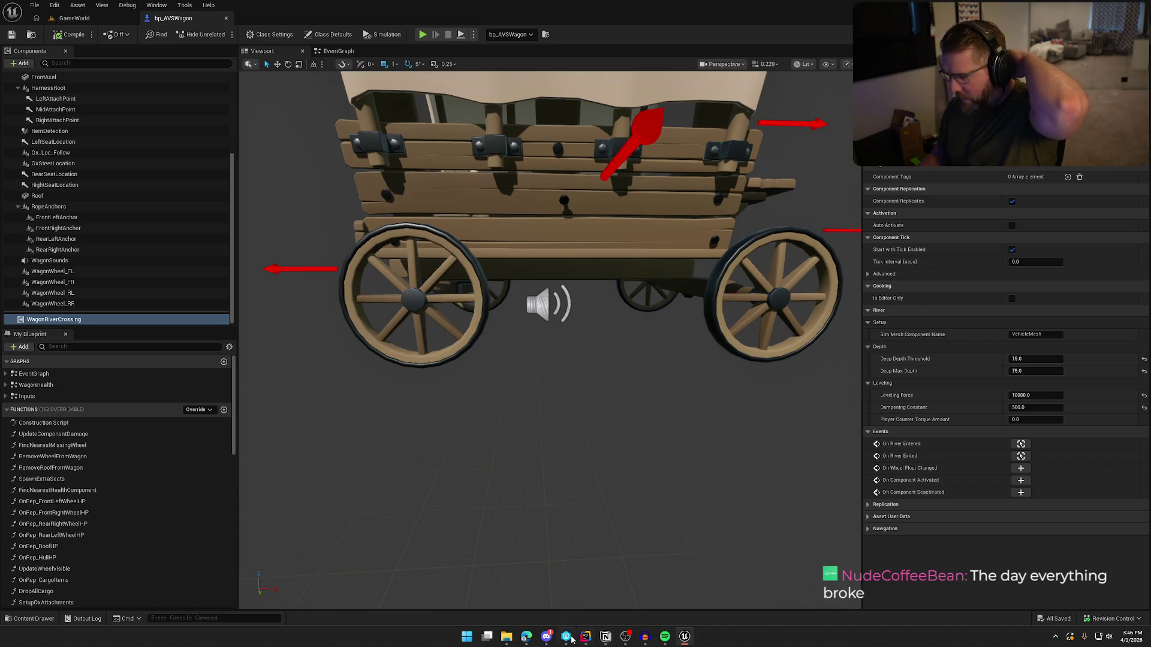
{"action": "left_click", "coordinate": [546, 637]}
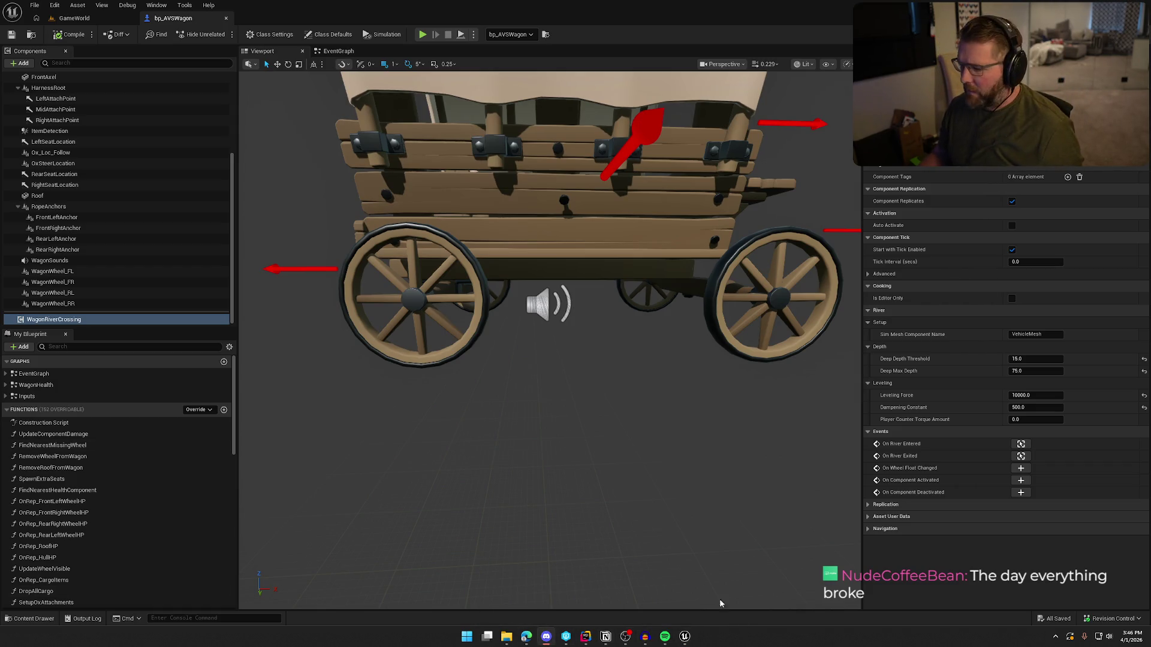
{"action": "left_click", "coordinate": [591, 640]}
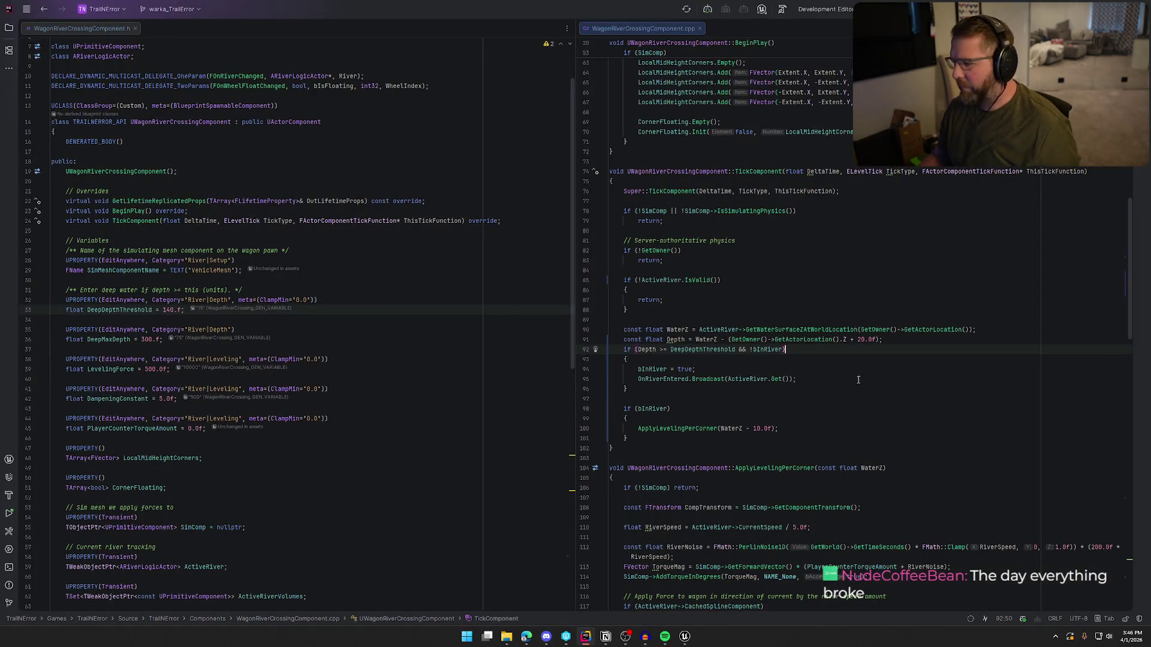
Change line 91's depth offset from 20.0f to 50.0f, then go back to Unreal
{"action": "left_click", "coordinate": [861, 339]}
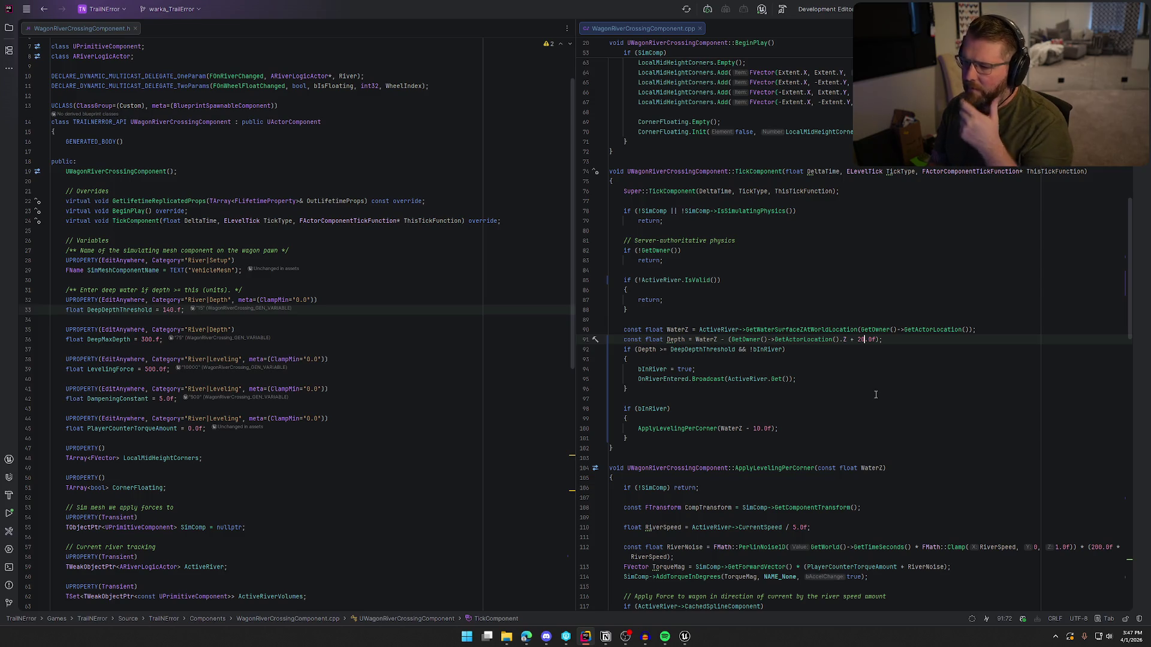
{"action": "key", "text": "BackSpace"}
{"action": "key", "text": "BackSpace"}
{"action": "type", "text": "5"}
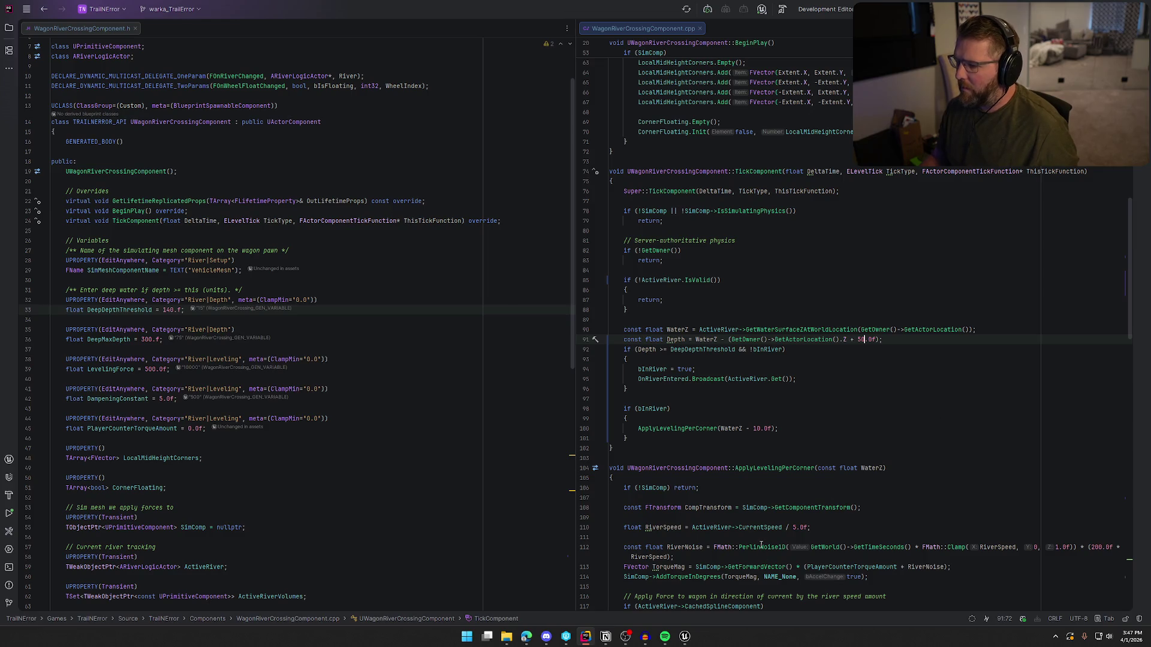
{"action": "mouse_move", "coordinate": [687, 639]}
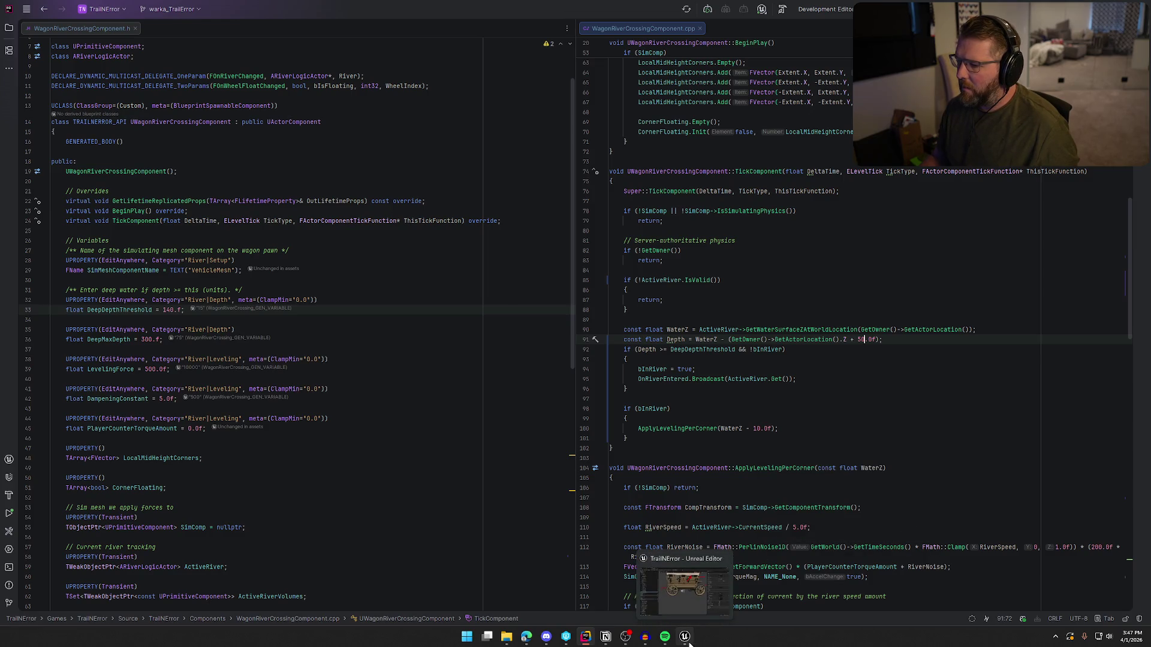
{"action": "left_click", "coordinate": [685, 638]}
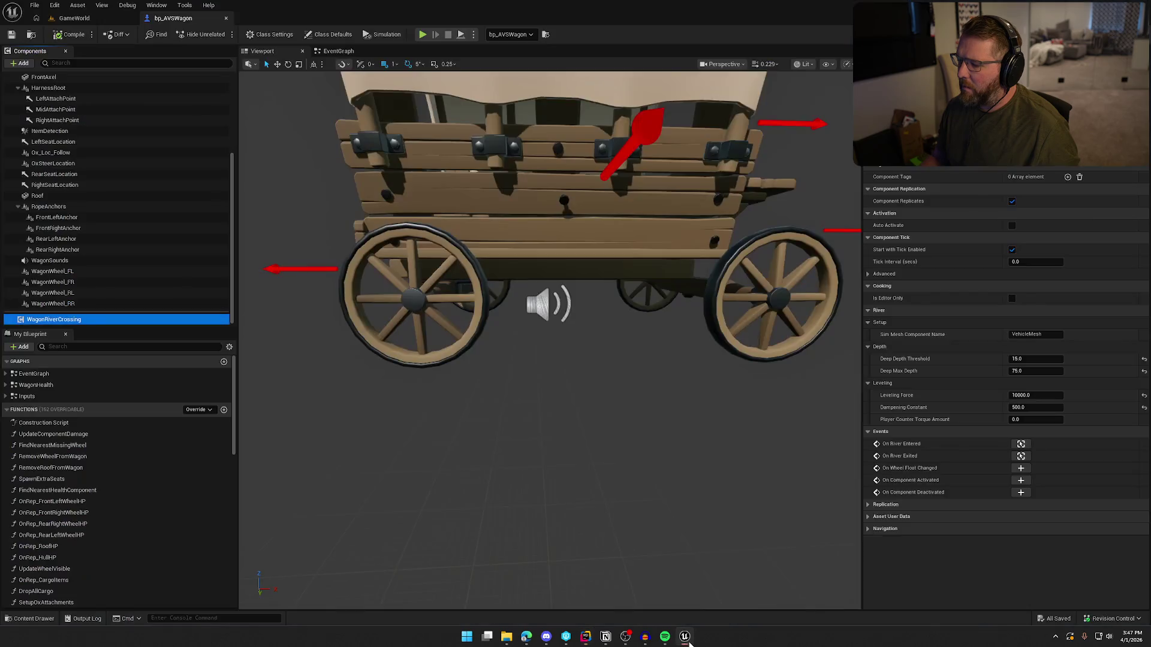
Play-test the wagon fording the river in GameWorld, then reopen bp_AVSWagon
{"action": "left_click", "coordinate": [95, 22]}
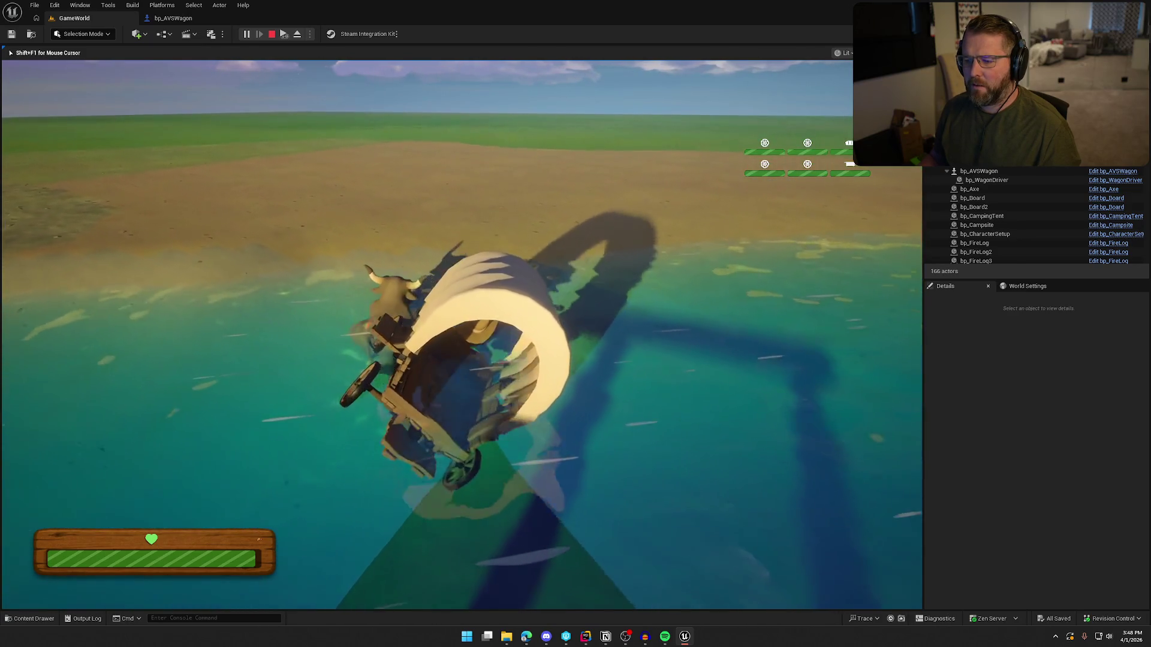
{"action": "left_click", "coordinate": [173, 18]}
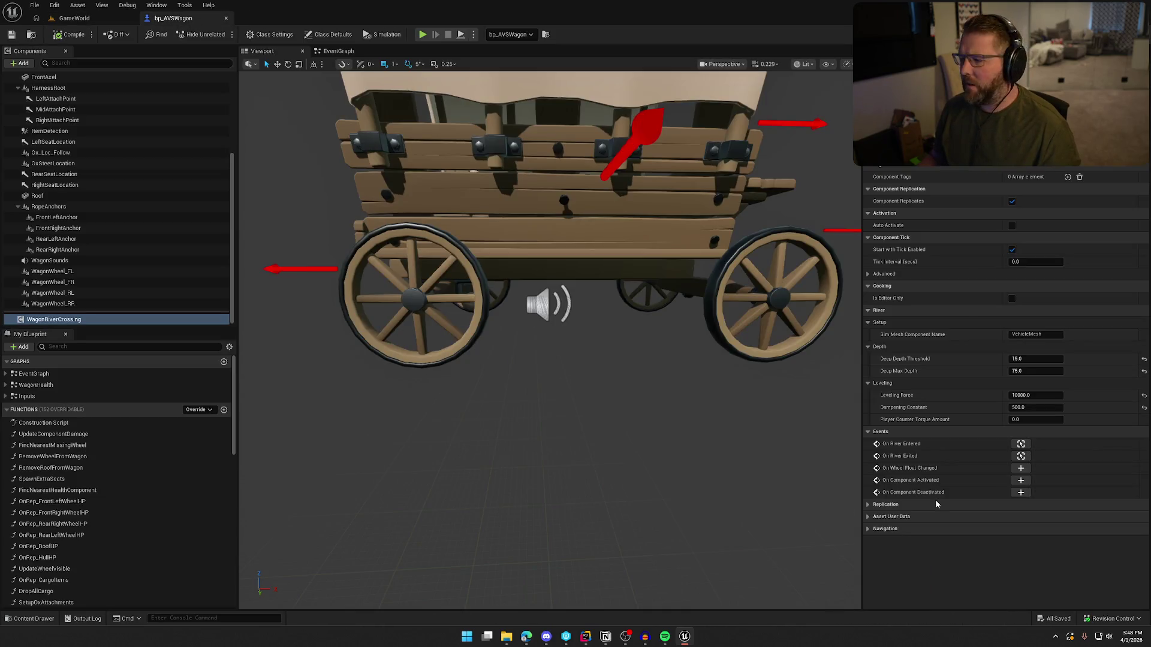
Set the Dampening Constant to 650 and compile and save bp_AVSWagon
{"action": "left_click", "coordinate": [1041, 408]}
{"action": "type", "text": "600"}
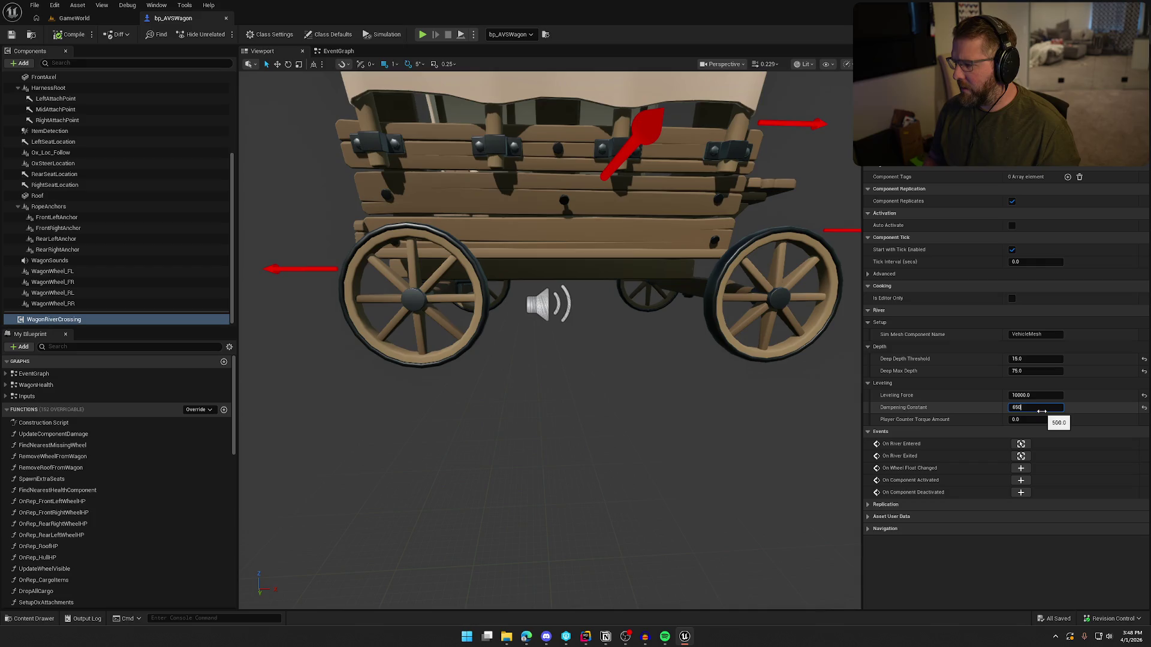
{"action": "key", "text": "Return"}
{"action": "left_click", "coordinate": [71, 35]}
Start a play session in GameWorld and take the wagon's driving seat
{"action": "left_click", "coordinate": [74, 18]}
{"action": "key", "text": "alt+p"}
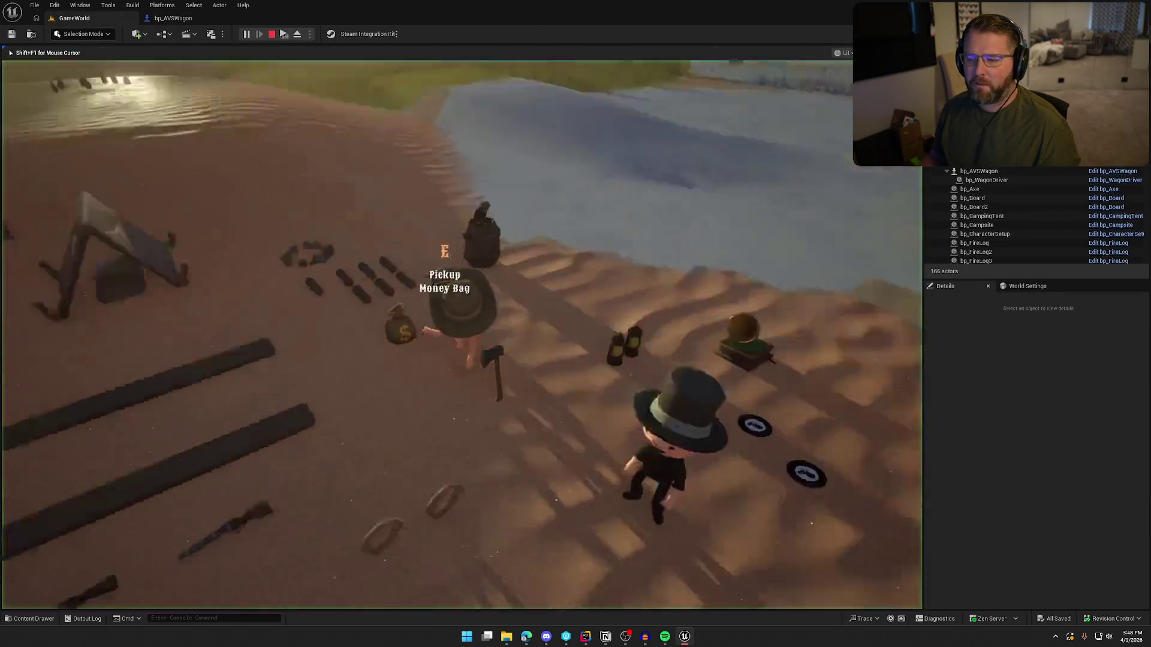
{"action": "key", "text": "w"}
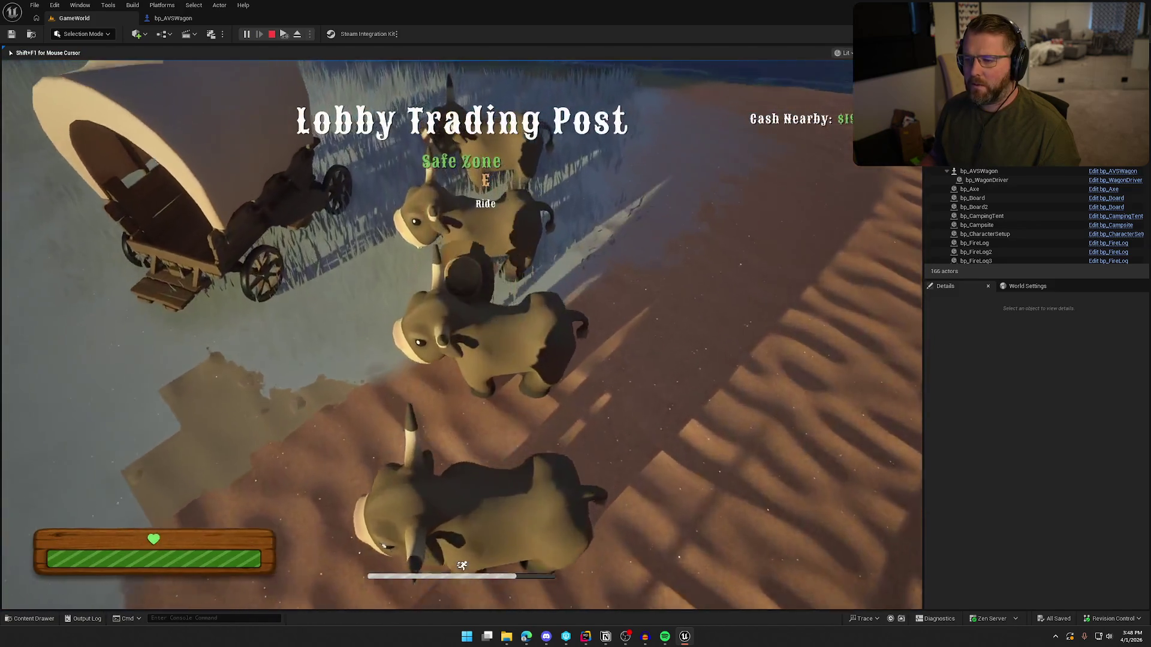
{"action": "key", "text": "shift+w"}
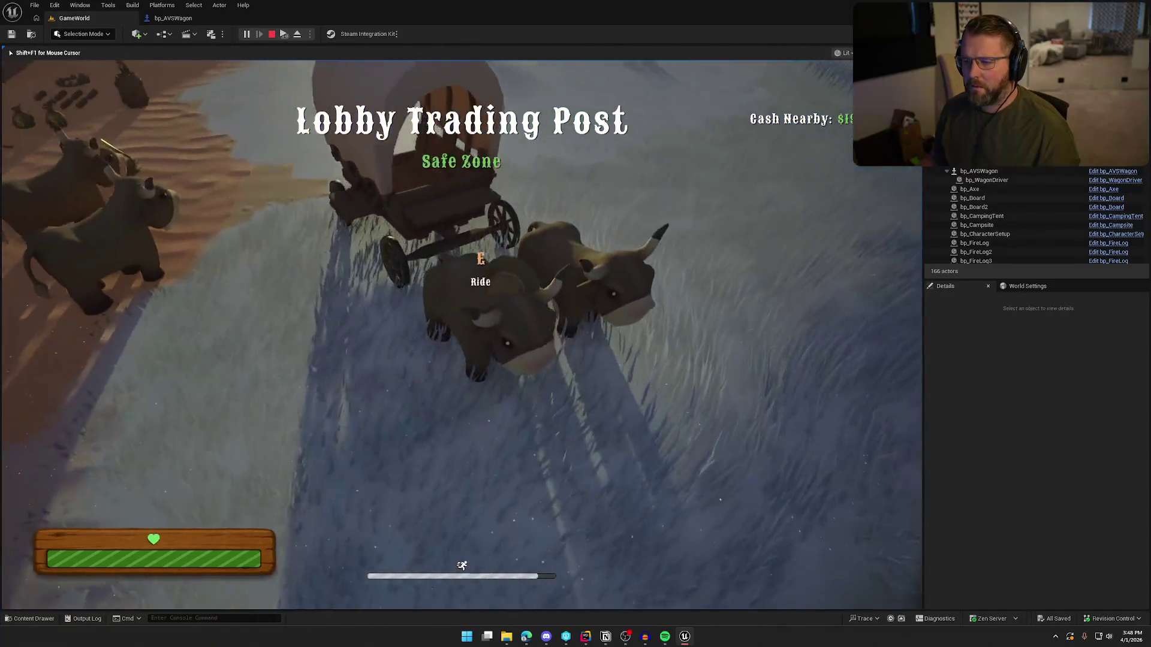
{"action": "key", "text": "e"}
Drive the wagon through the river onto the sandy bank, then stop the session
{"action": "key", "text": "w"}
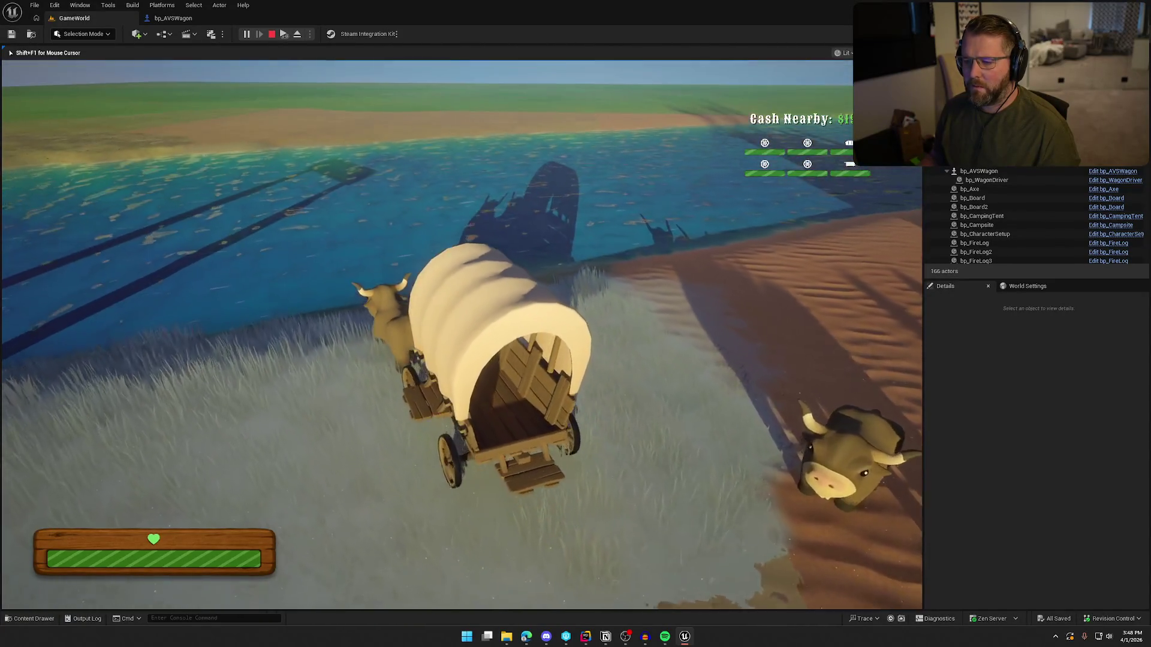
{"action": "key", "text": "w"}
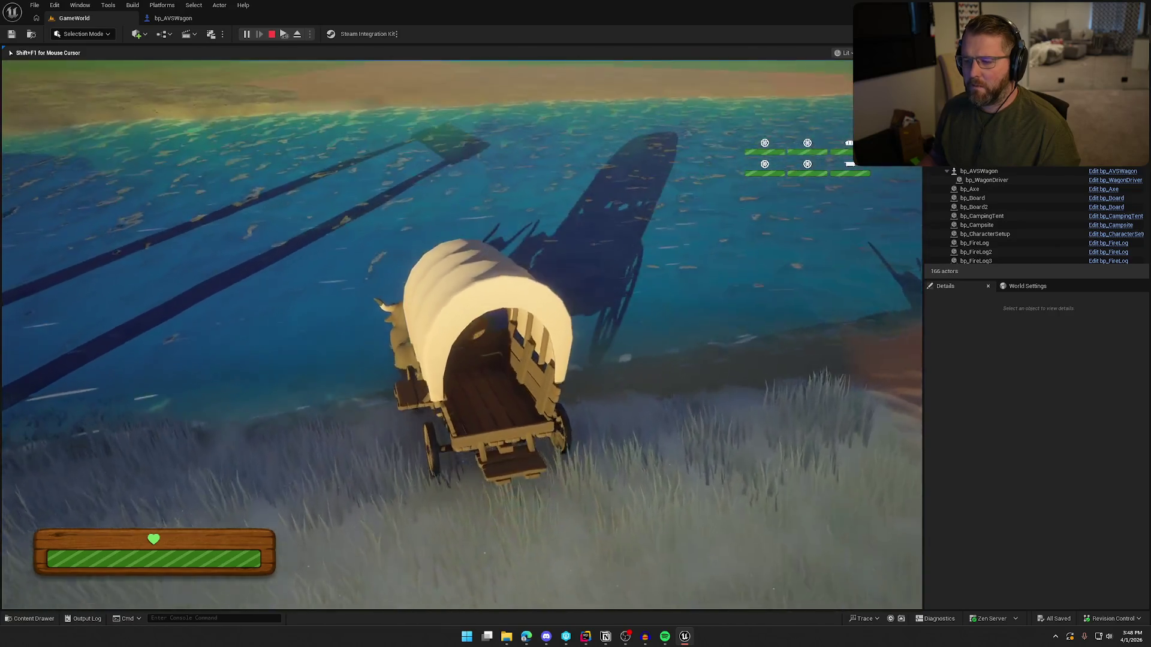
{"action": "key", "text": "w"}
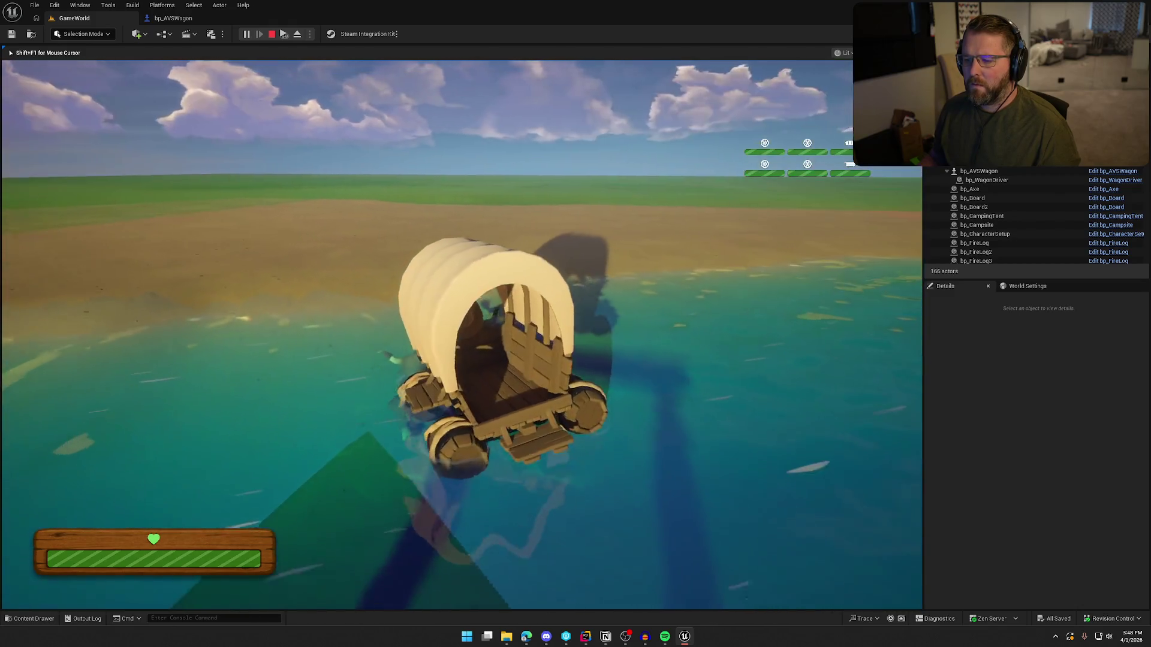
{"action": "key", "text": "w"}
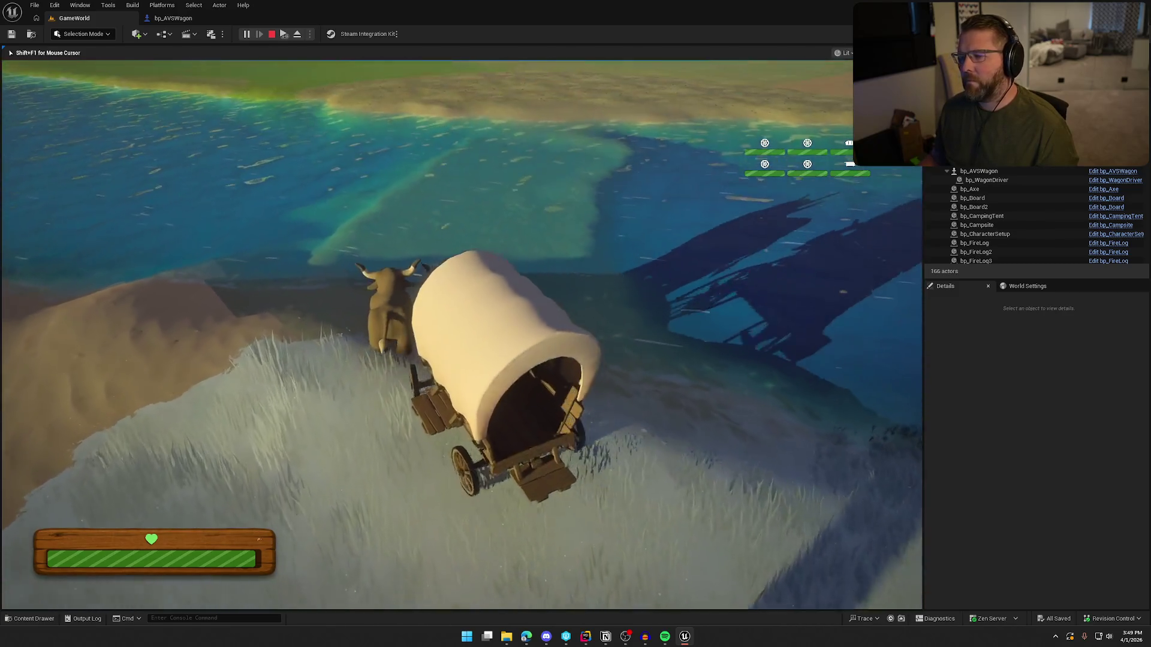
{"action": "key", "text": "w"}
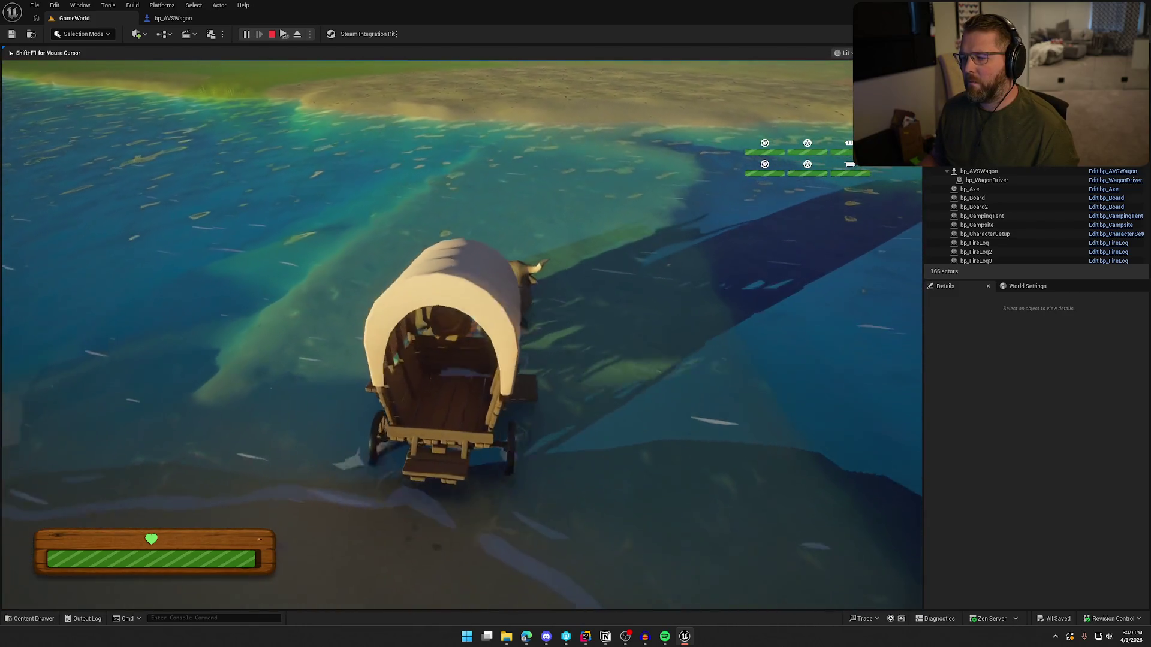
{"action": "key", "text": "w"}
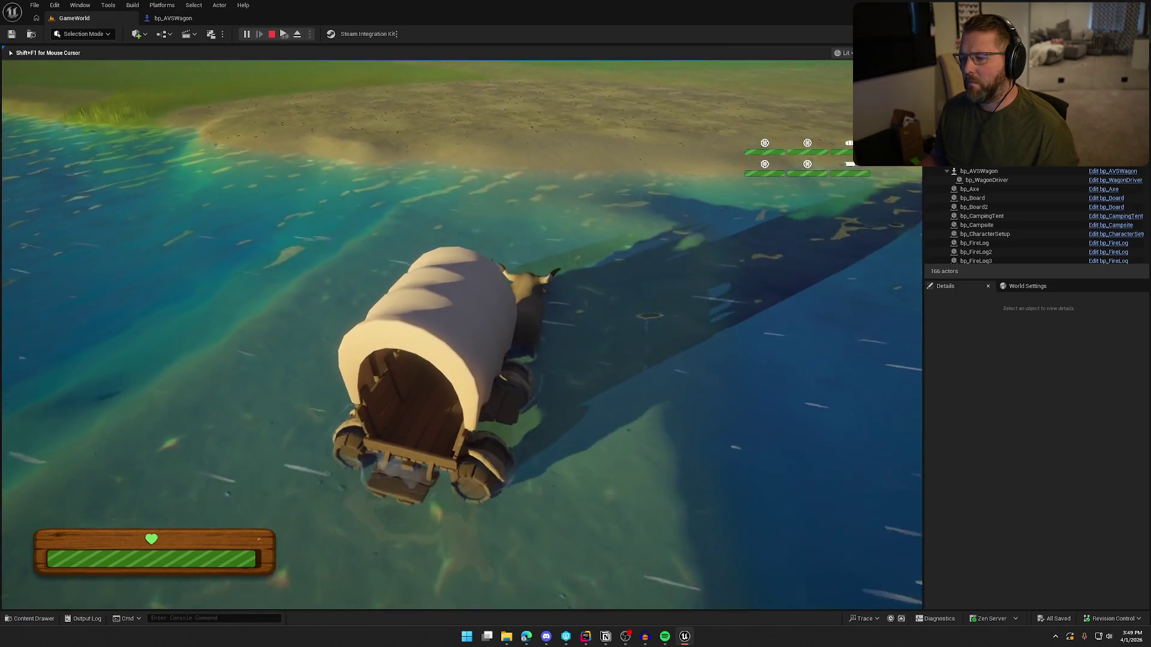
{"action": "key", "text": "w"}
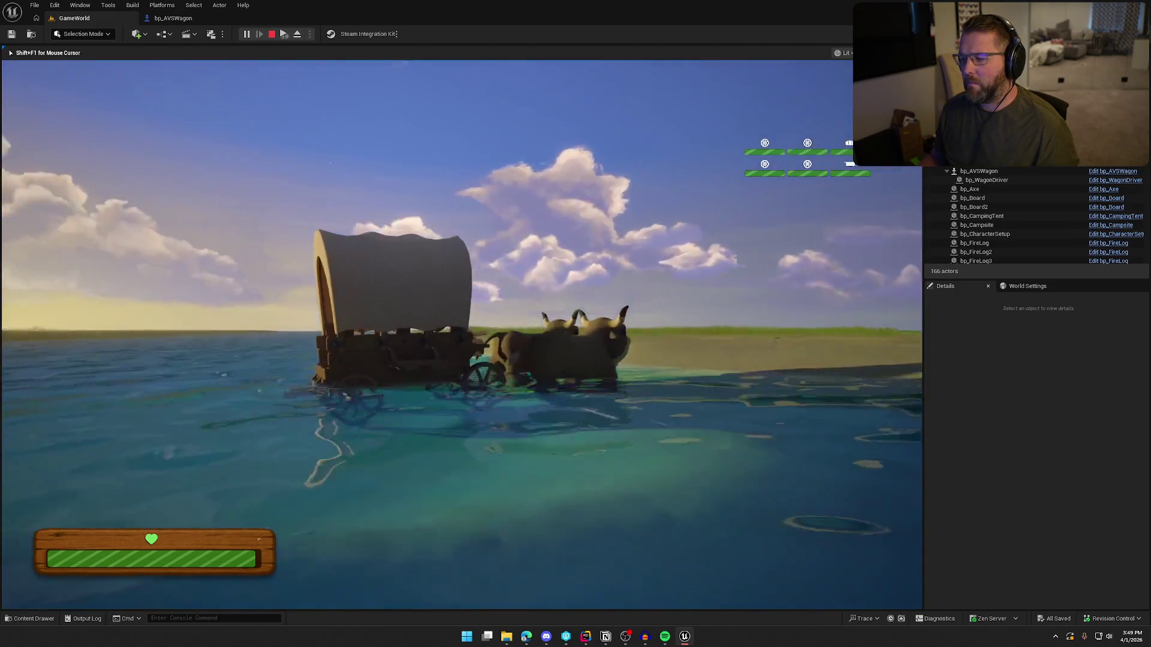
{"action": "key", "text": "w"}
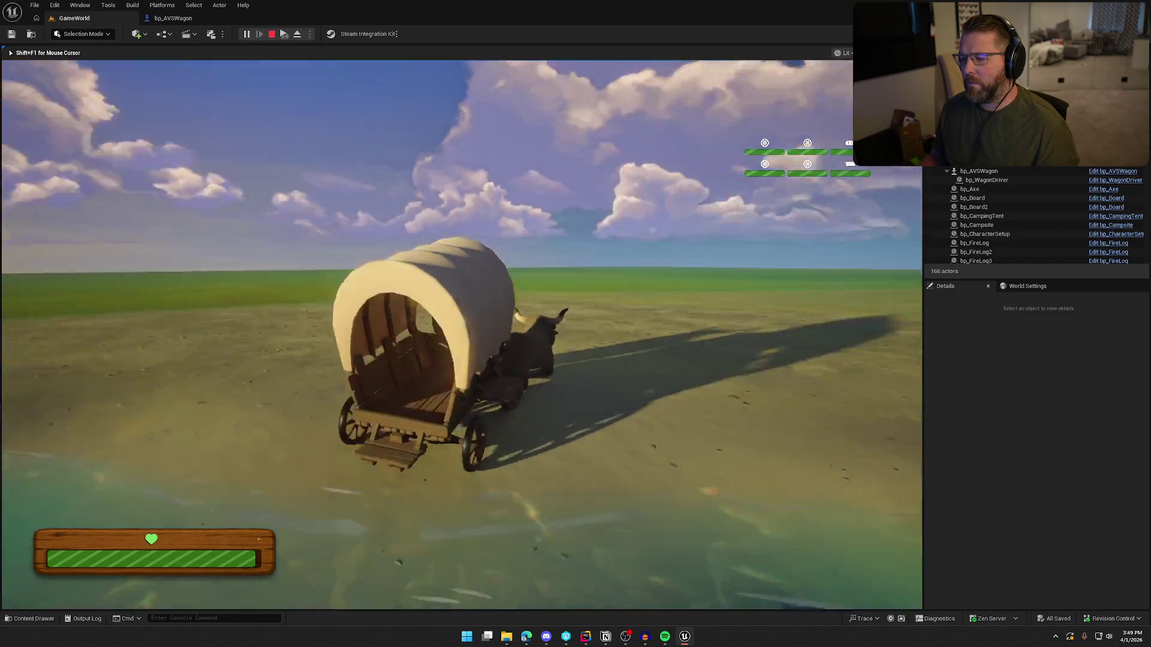
{"action": "key", "text": "Escape"}
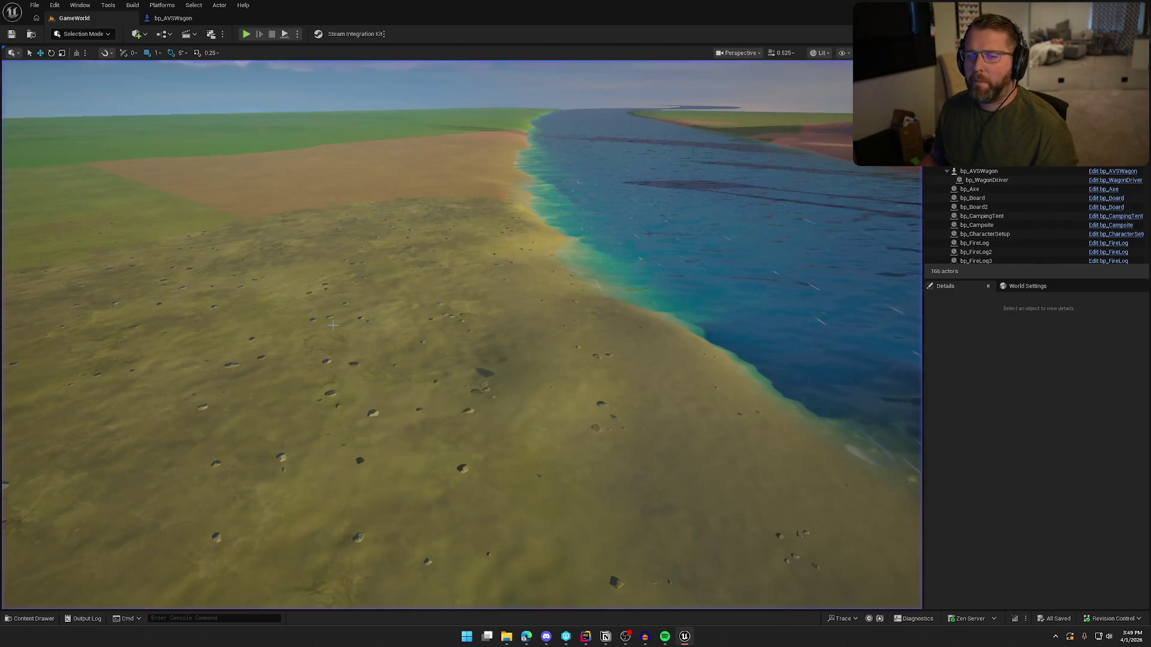
Switch to the WagonRiverCrossingComponent source files in Rider
{"action": "left_click", "coordinate": [586, 637]}
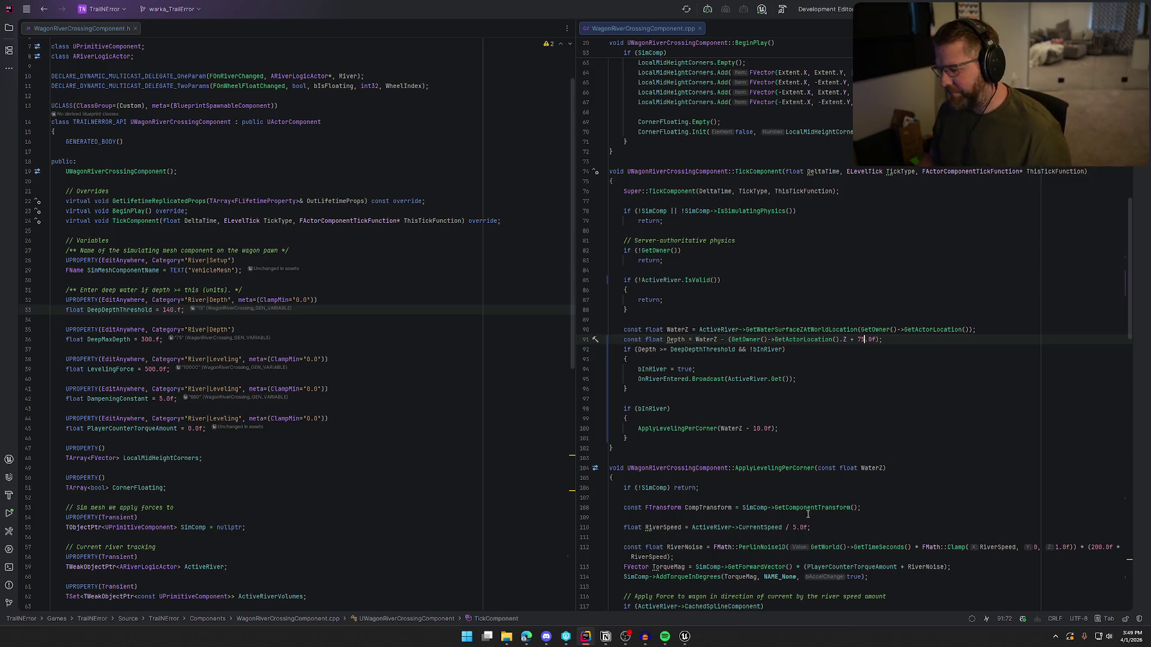
Inspect DampeningConstant in ApplyLevelingPerCorner's damping force on line 157, then return to Unreal
{"action": "mouse_move", "coordinate": [681, 644]}
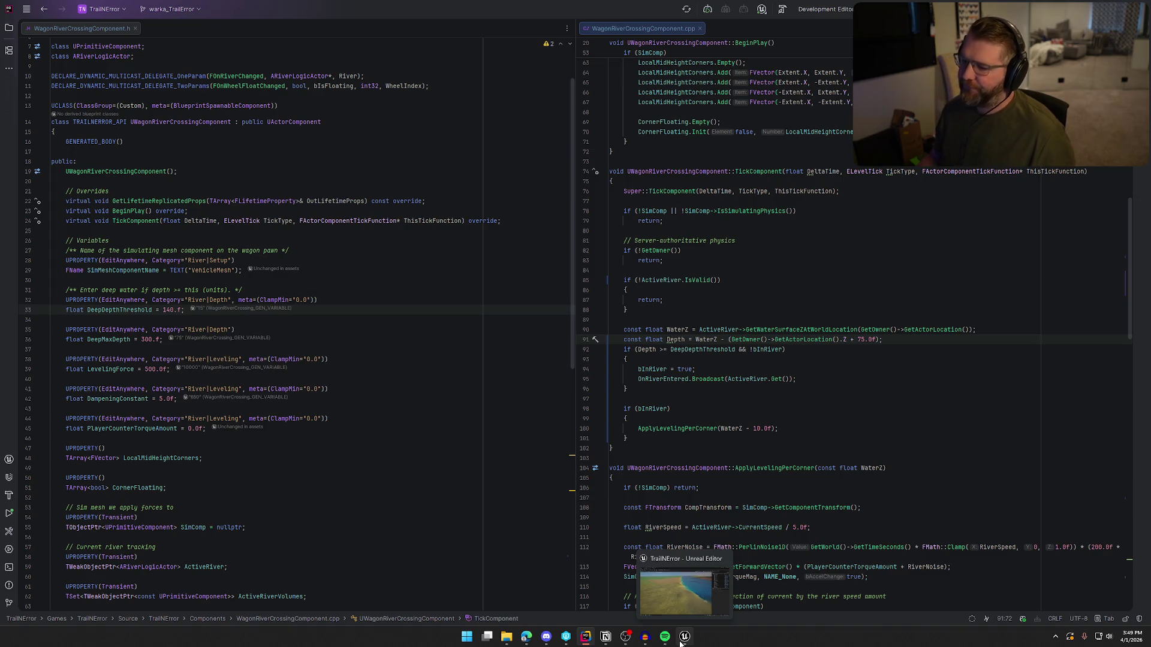
{"action": "left_click", "coordinate": [681, 643]}
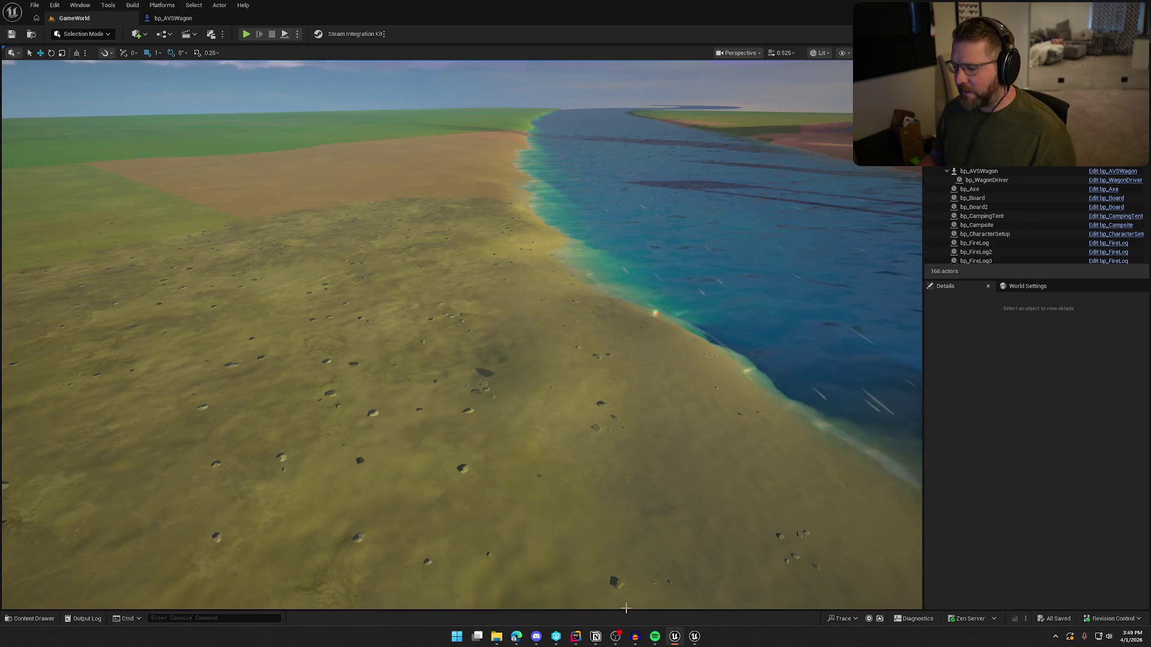
{"action": "key", "text": "alt+Tab"}
{"action": "scroll", "coordinate": [883, 431], "scroll_direction": "down", "scroll_amount": 15}
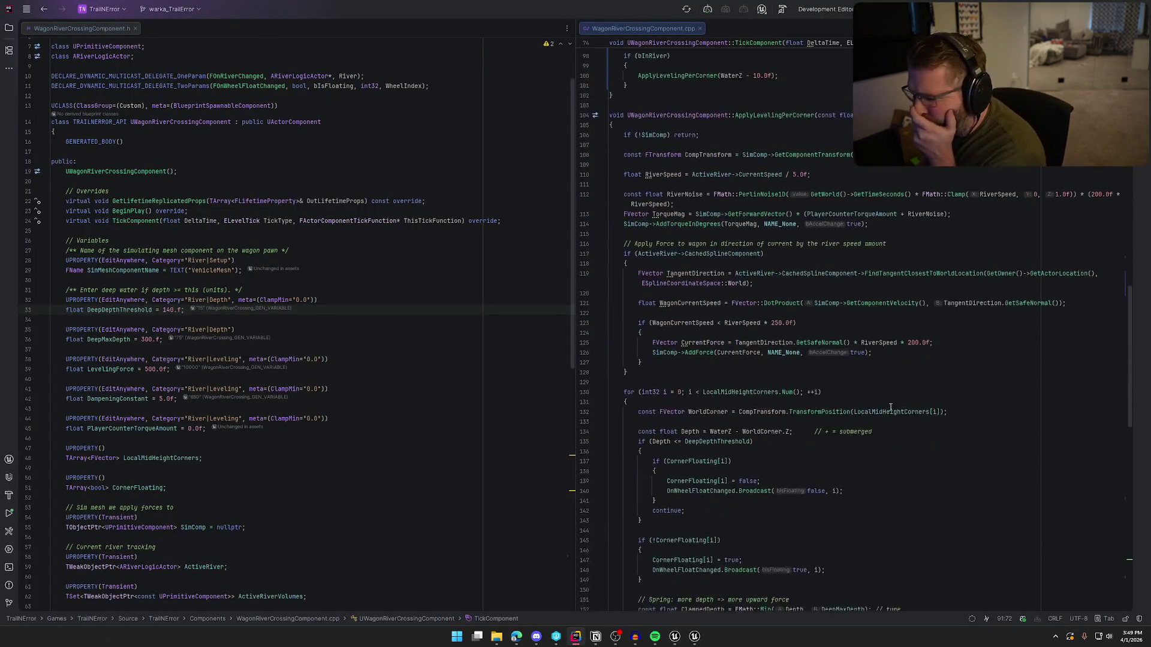
{"action": "scroll", "coordinate": [890, 407], "scroll_direction": "down", "scroll_amount": 4}
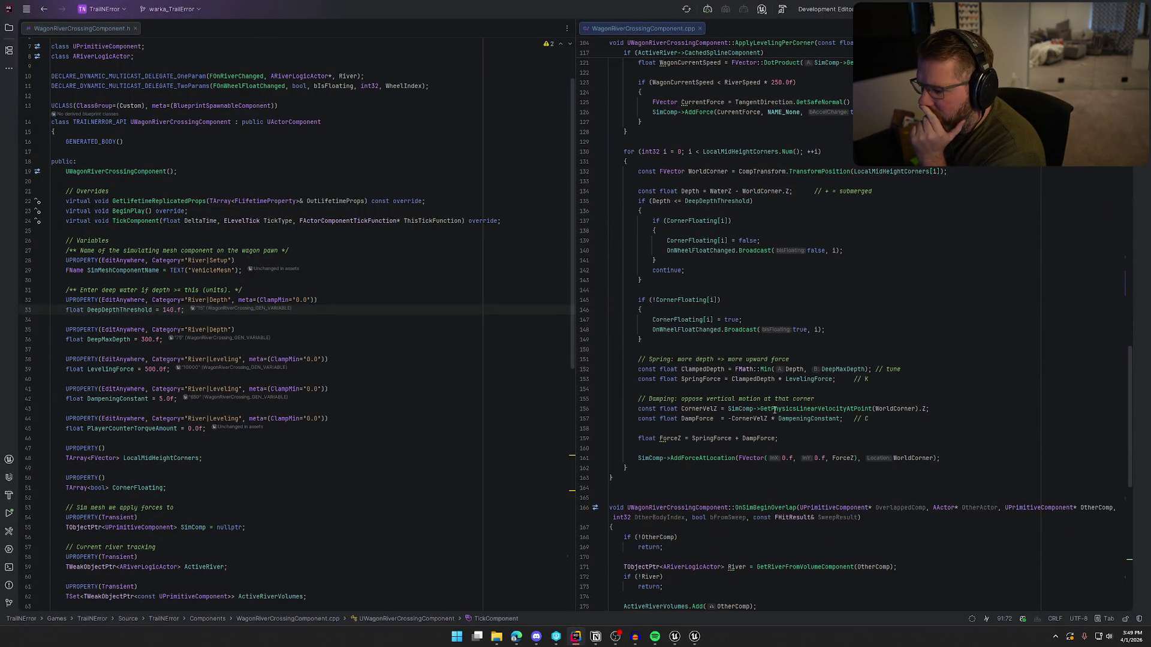
{"action": "left_click", "coordinate": [792, 419]}
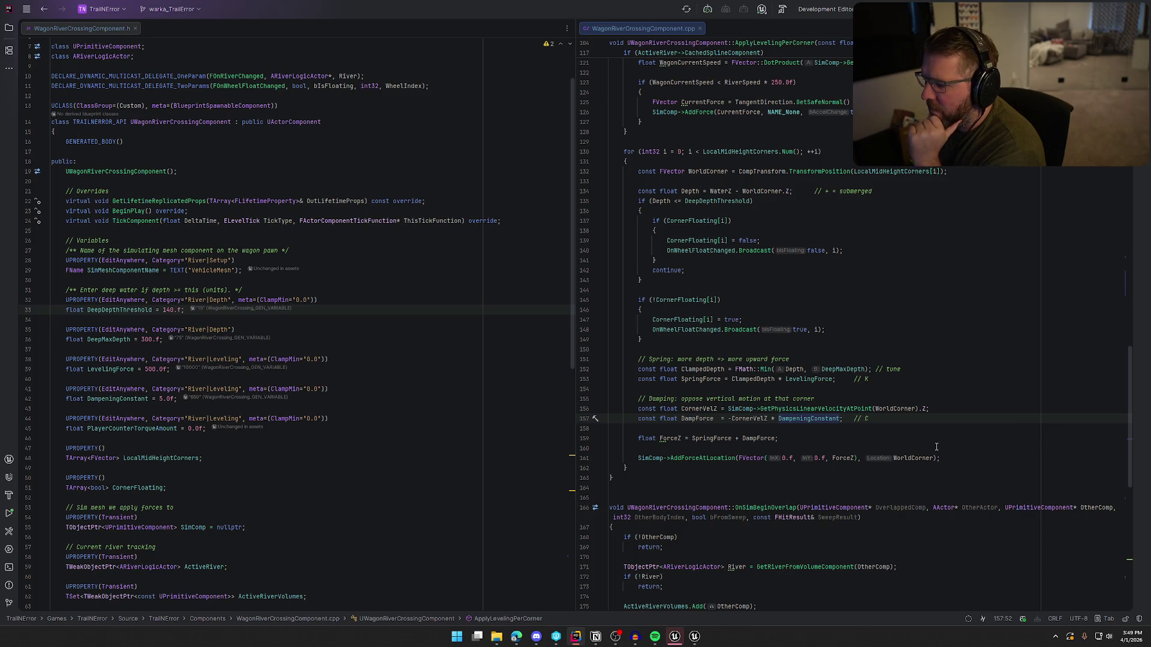
{"action": "scroll", "coordinate": [937, 443], "scroll_direction": "down", "scroll_amount": 3}
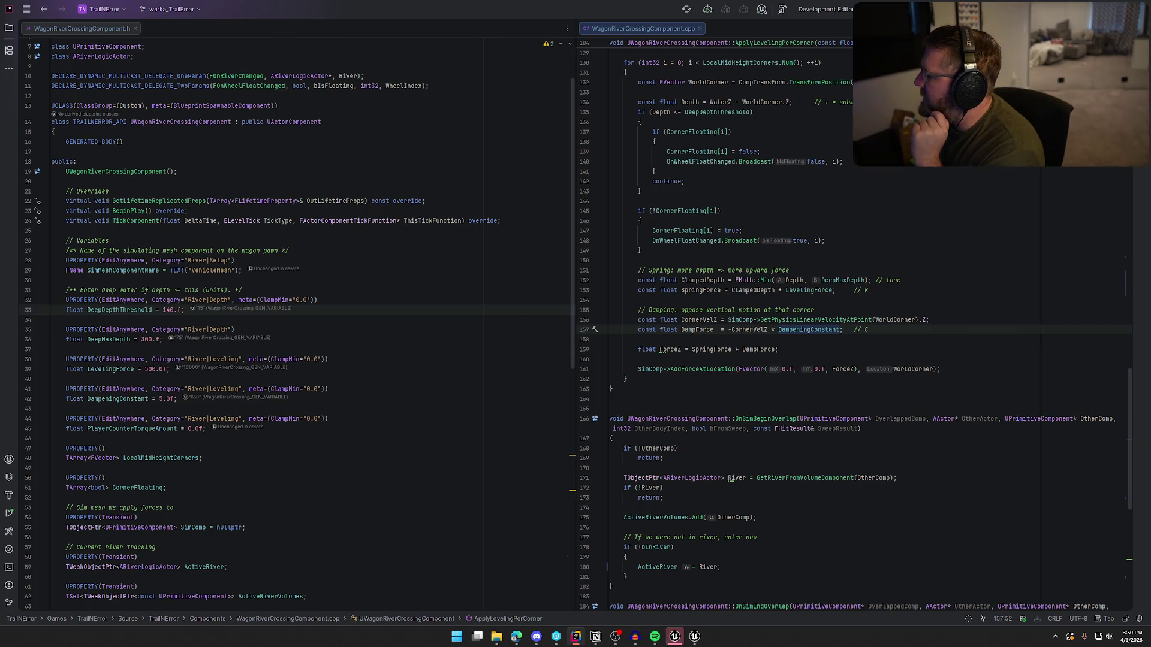
{"action": "left_click", "coordinate": [689, 641]}
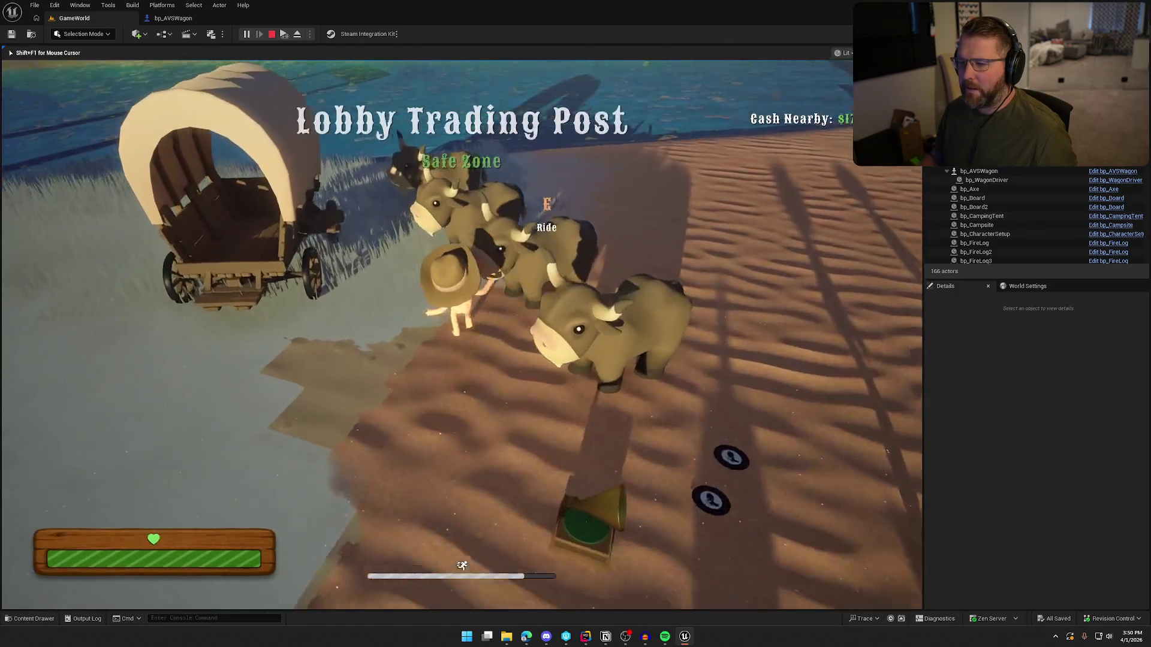
Mount the ox, drive the wagon into the river until it tips over, then end play
{"action": "key", "text": "e"}
{"action": "key", "text": "e"}
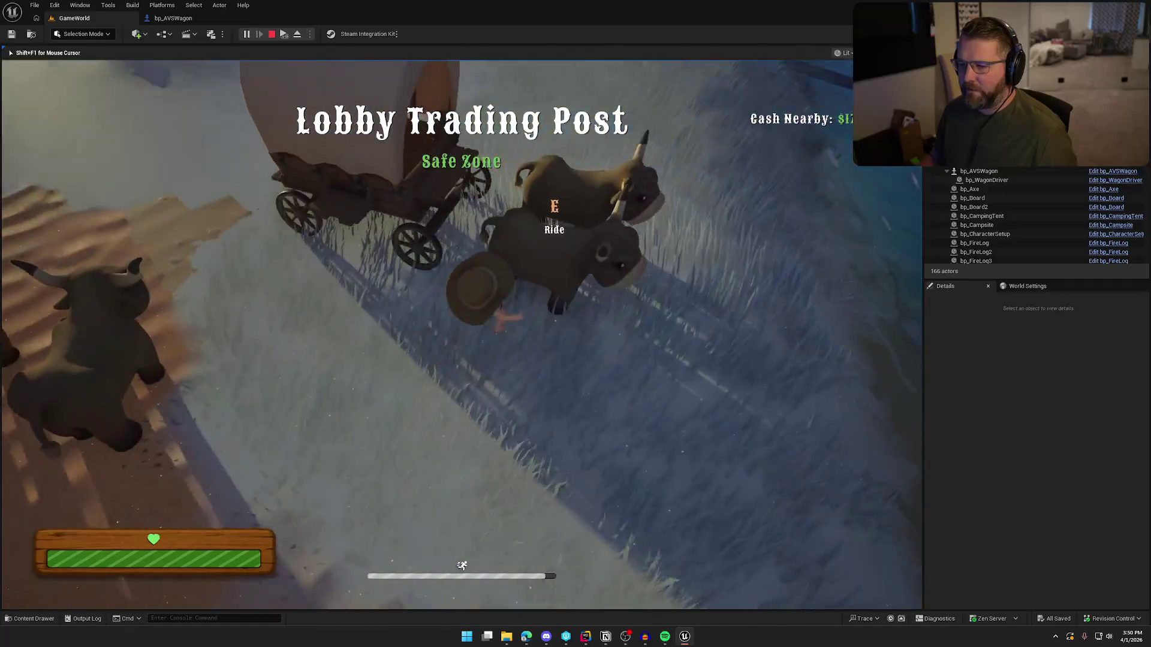
{"action": "key", "text": "e"}
{"action": "key", "text": "w"}
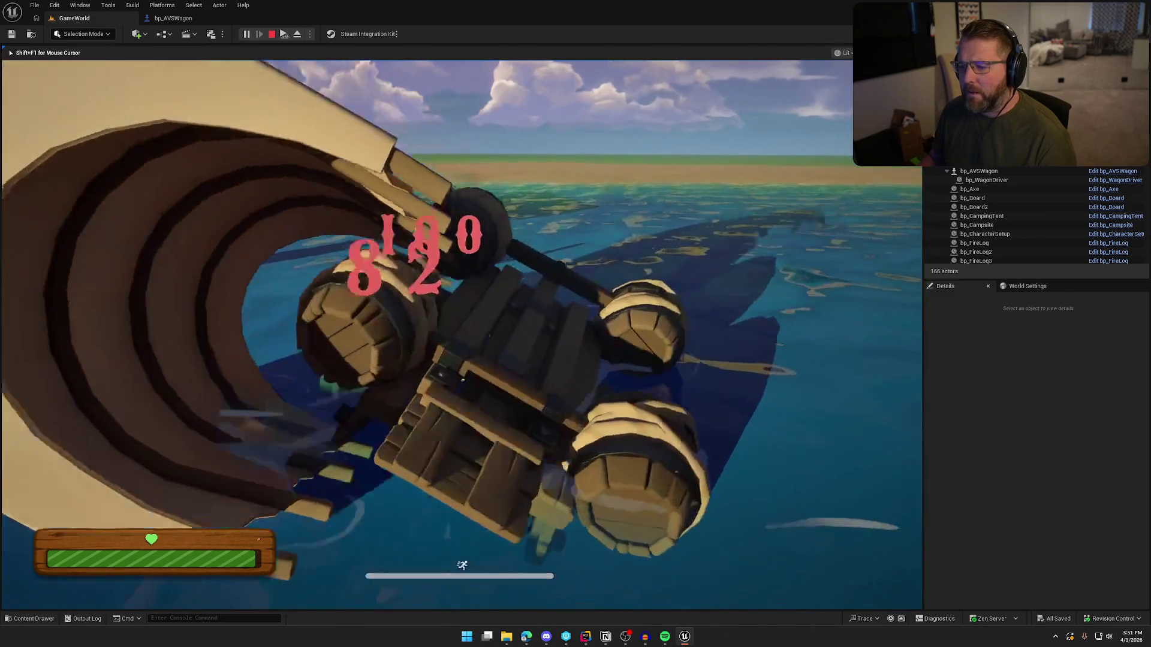
{"action": "key", "text": "Escape"}
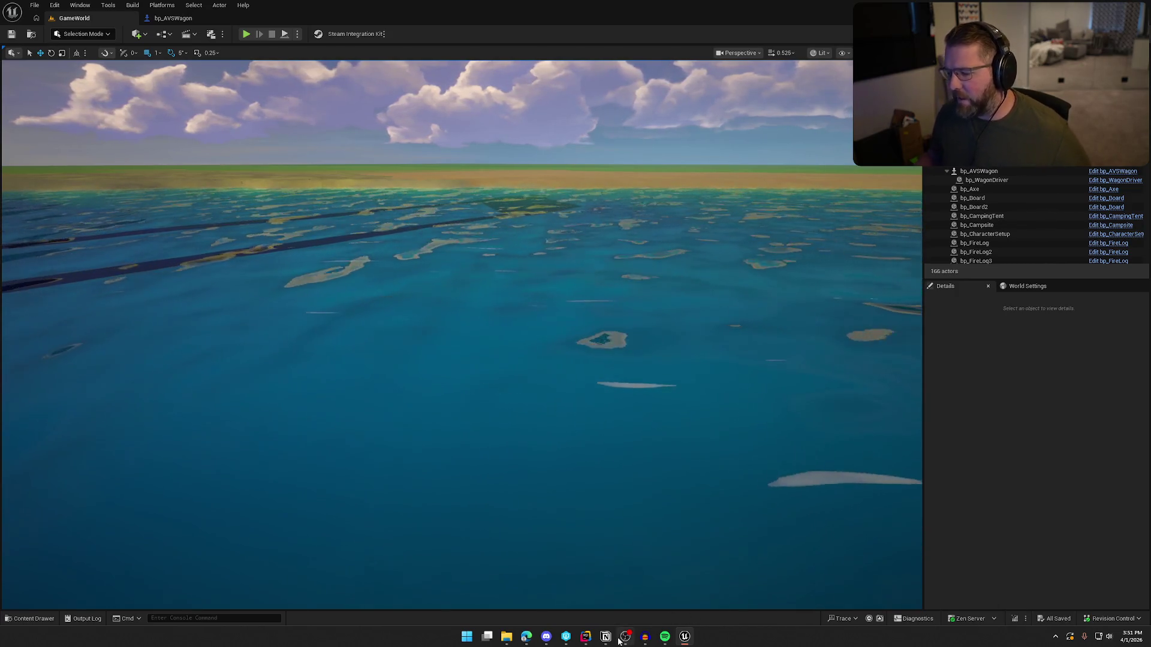
Look up the PlayerCounterTorqueAmount property in the component code
{"action": "left_click", "coordinate": [594, 639]}
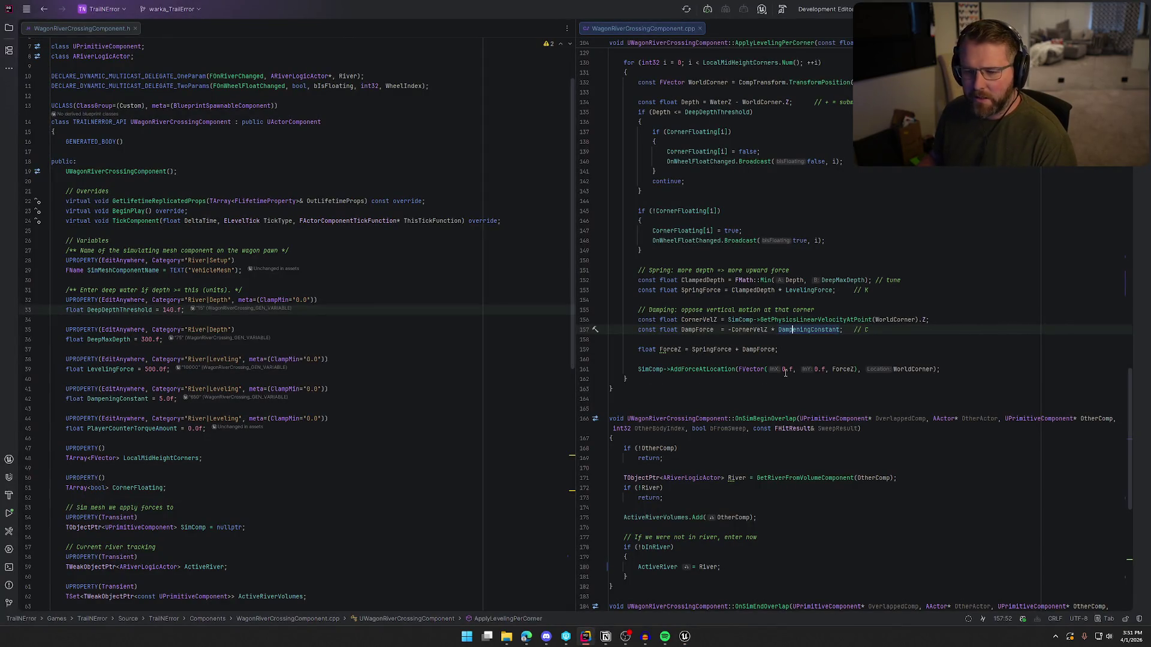
{"action": "left_click", "coordinate": [151, 429]}
{"action": "scroll", "coordinate": [797, 488], "scroll_direction": "down", "scroll_amount": 10}
{"action": "scroll", "coordinate": [797, 488], "scroll_direction": "down", "scroll_amount": 3}
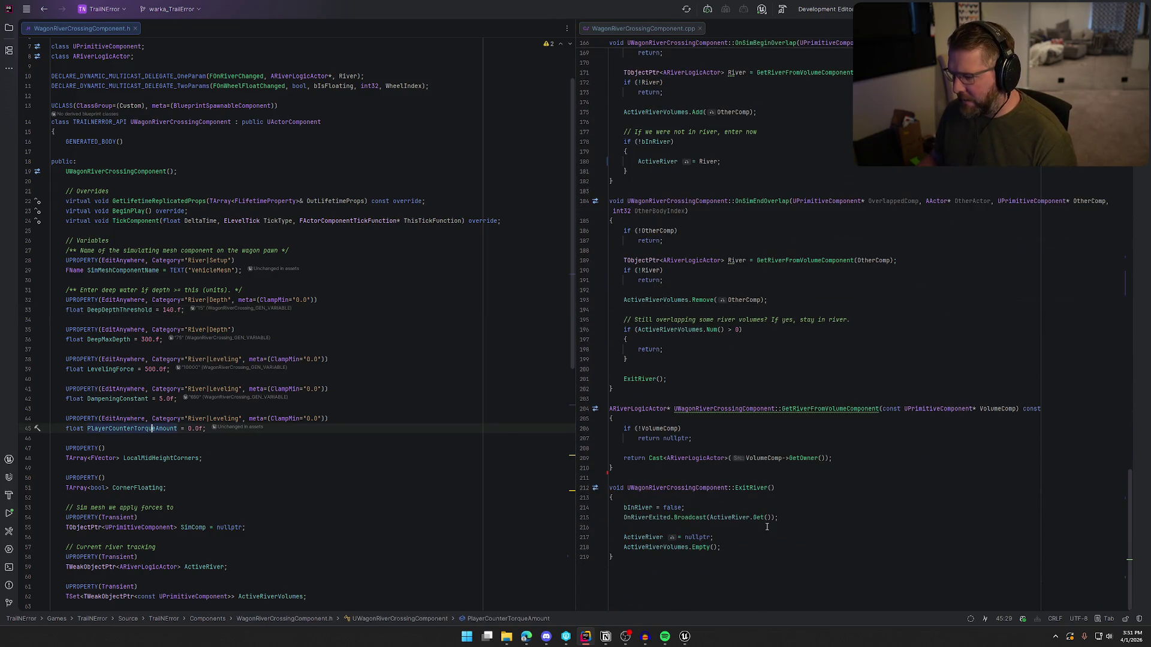
Add 'PlayerCounterTorqueAmount = 0.0f;' at the end of ExitRiver after line 218
{"action": "left_click", "coordinate": [746, 546]}
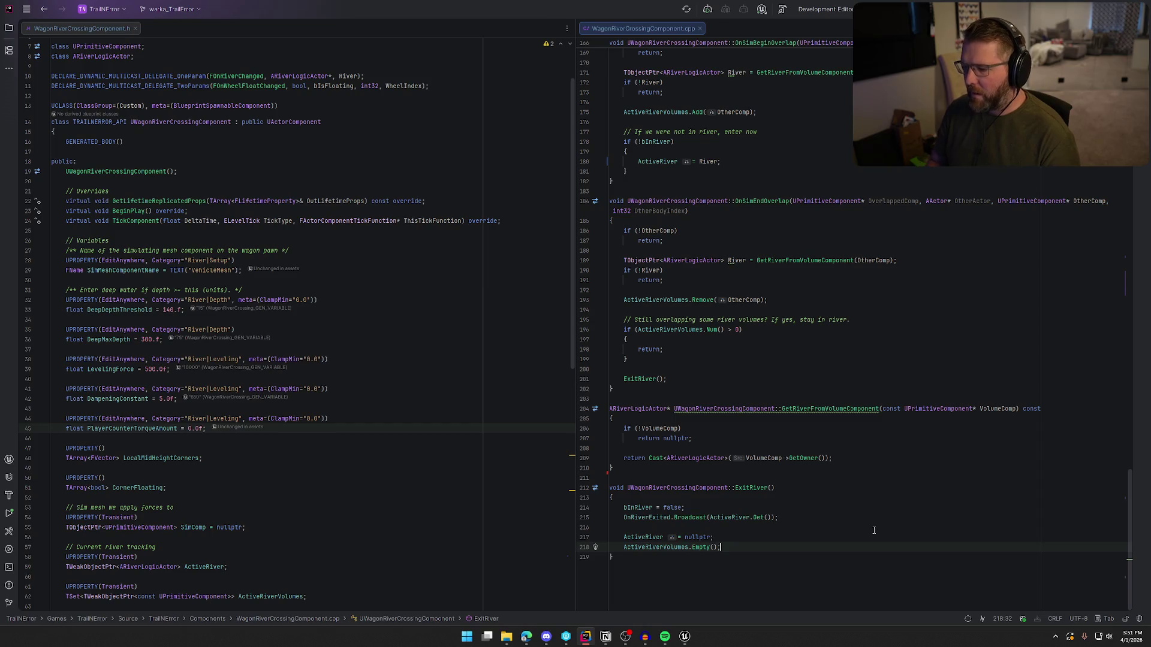
{"action": "key", "text": "Return"}
{"action": "type", "text": "PlayerCou"}
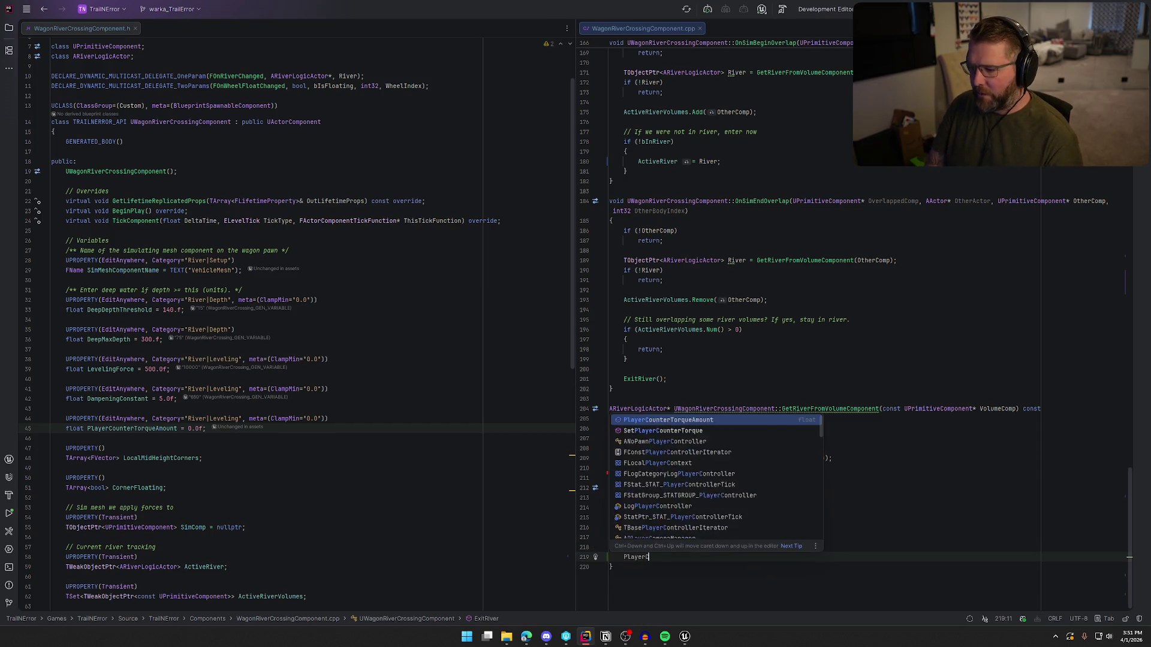
{"action": "key", "text": "Return"}
{"action": "key", "text": "Tab"}
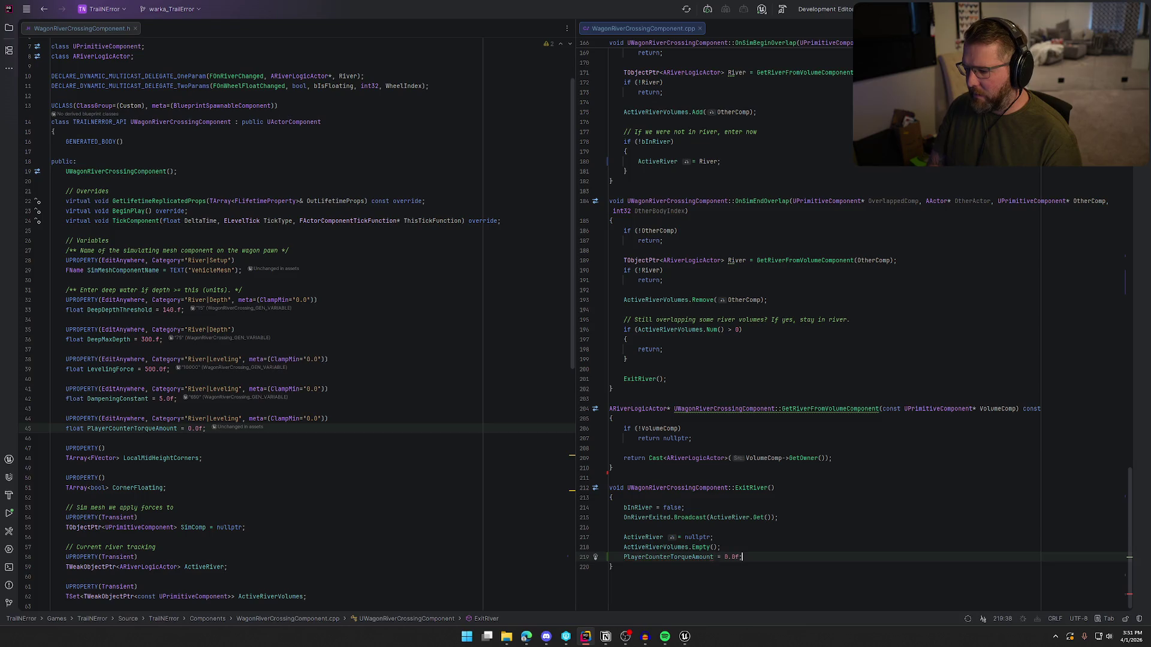
{"action": "scroll", "coordinate": [887, 470], "scroll_direction": "up", "scroll_amount": 2}
{"action": "scroll", "coordinate": [887, 471], "scroll_direction": "up", "scroll_amount": 3}
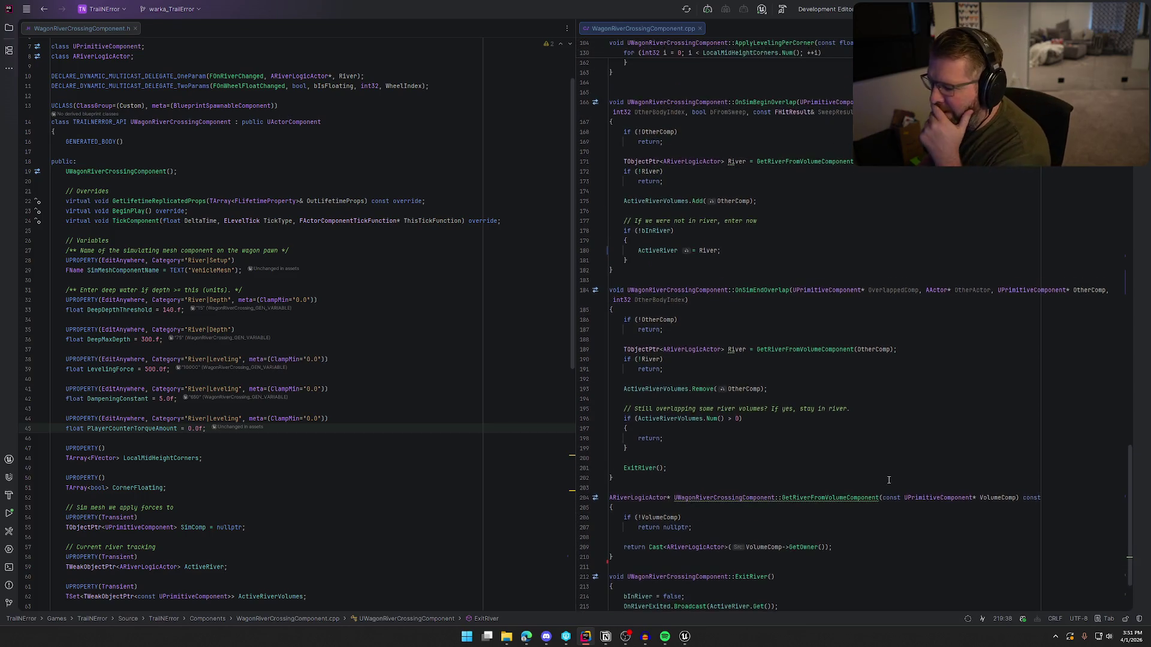
{"action": "scroll", "coordinate": [892, 479], "scroll_direction": "up", "scroll_amount": 6}
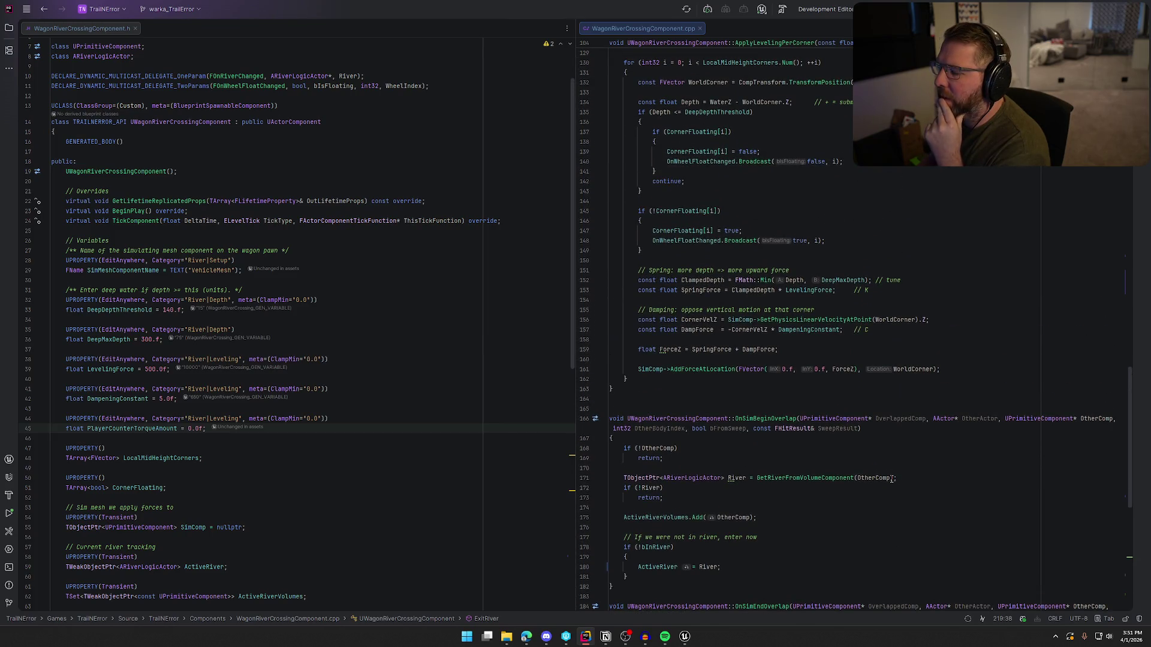
{"action": "scroll", "coordinate": [893, 479], "scroll_direction": "up", "scroll_amount": 3}
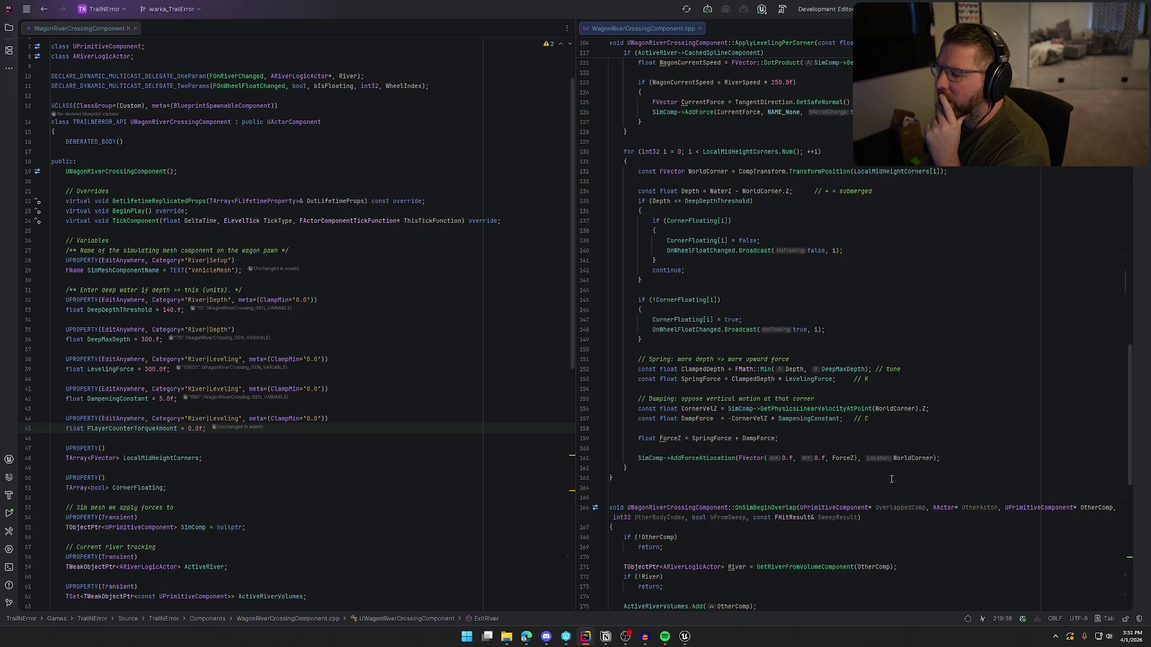
{"action": "scroll", "coordinate": [891, 479], "scroll_direction": "up", "scroll_amount": 5}
{"action": "scroll", "coordinate": [891, 479], "scroll_direction": "up", "scroll_amount": 10}
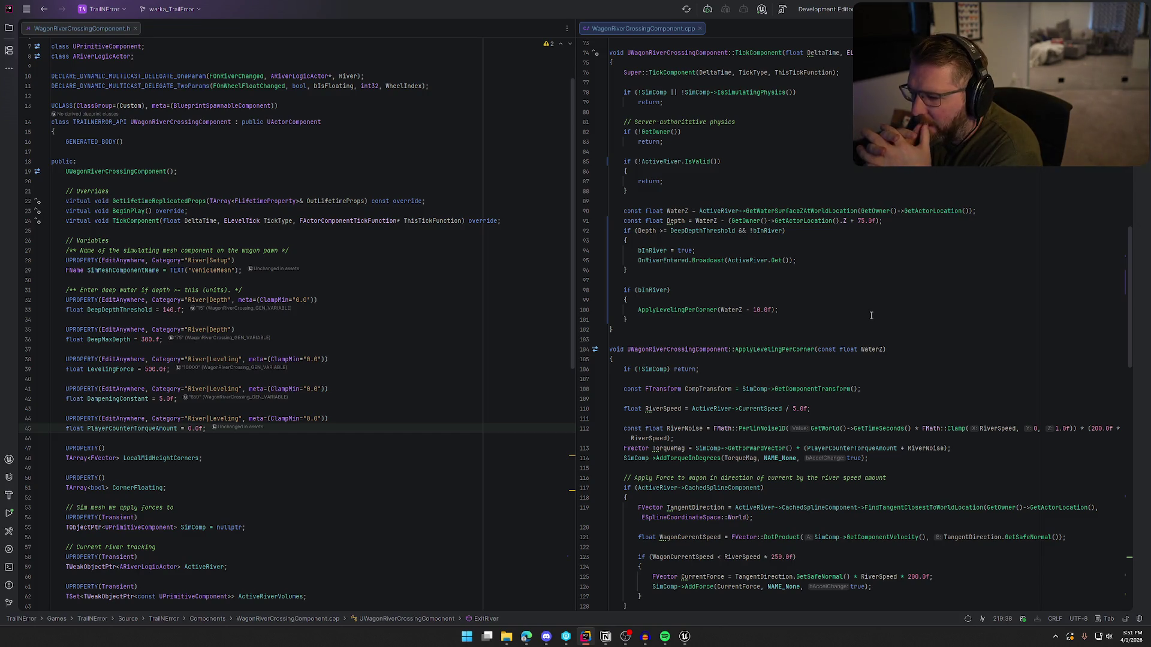
{"action": "scroll", "coordinate": [870, 335], "scroll_direction": "down", "scroll_amount": 15}
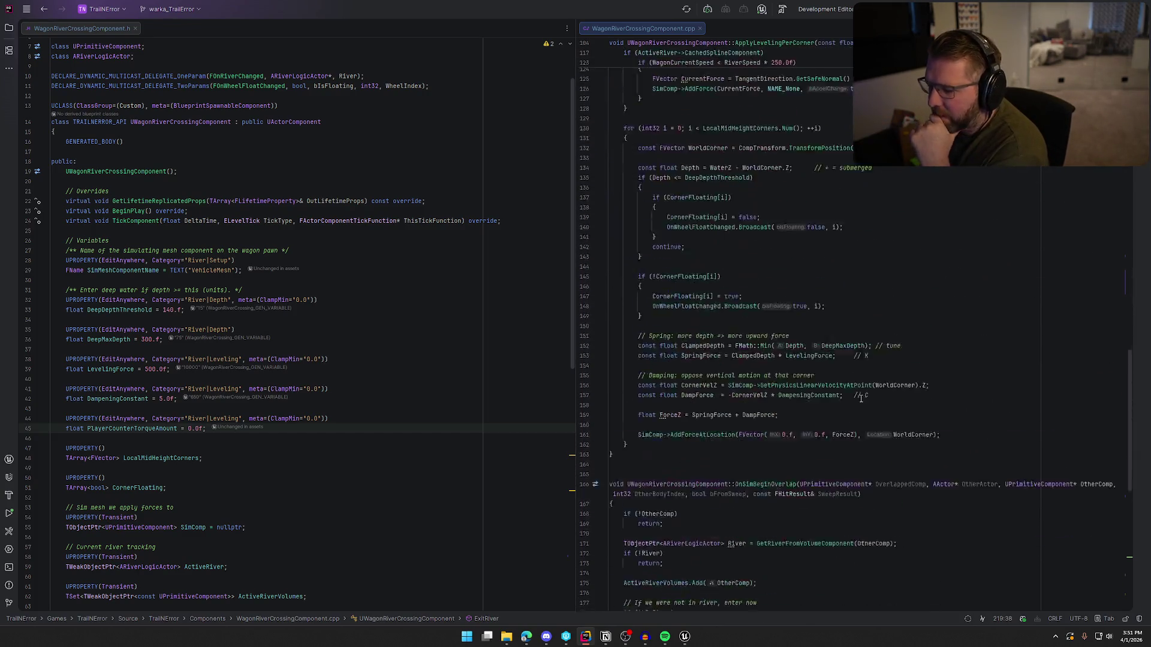
{"action": "scroll", "coordinate": [862, 398], "scroll_direction": "down", "scroll_amount": 3}
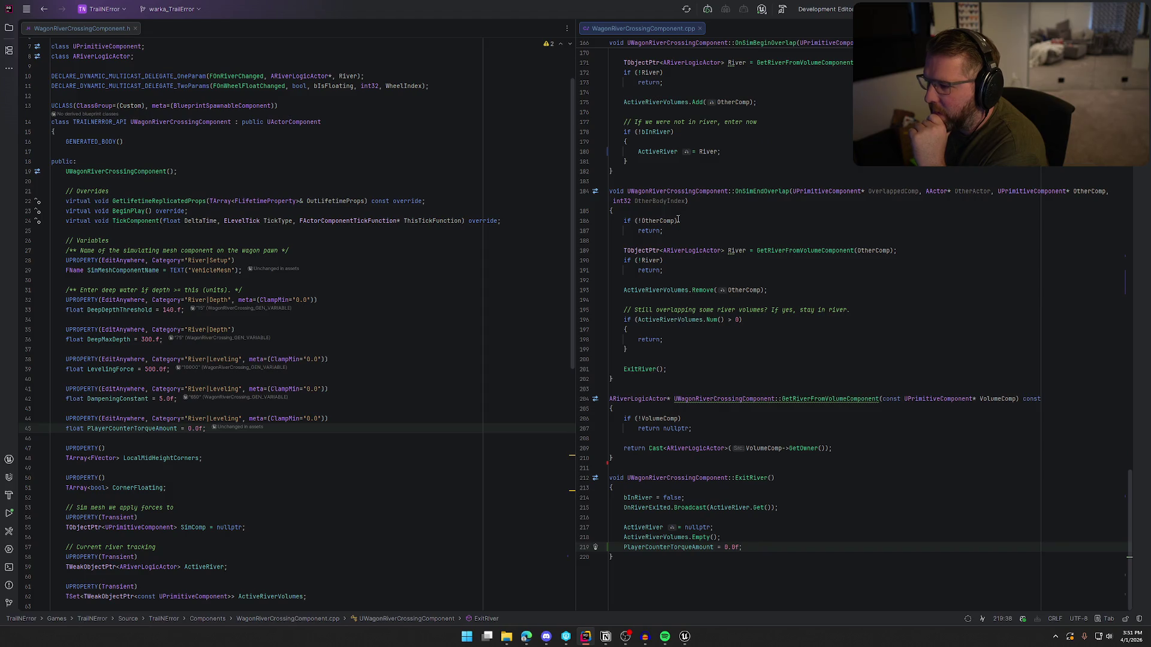
{"action": "left_click", "coordinate": [758, 192]}
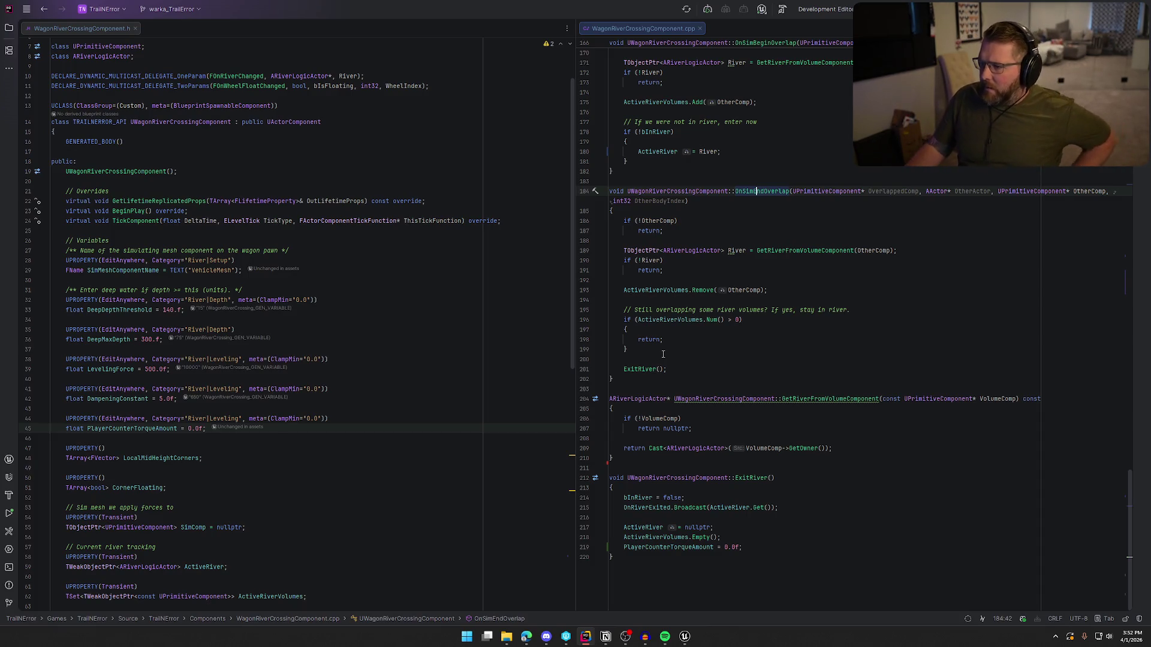
{"action": "scroll", "coordinate": [779, 375], "scroll_direction": "up", "scroll_amount": 3}
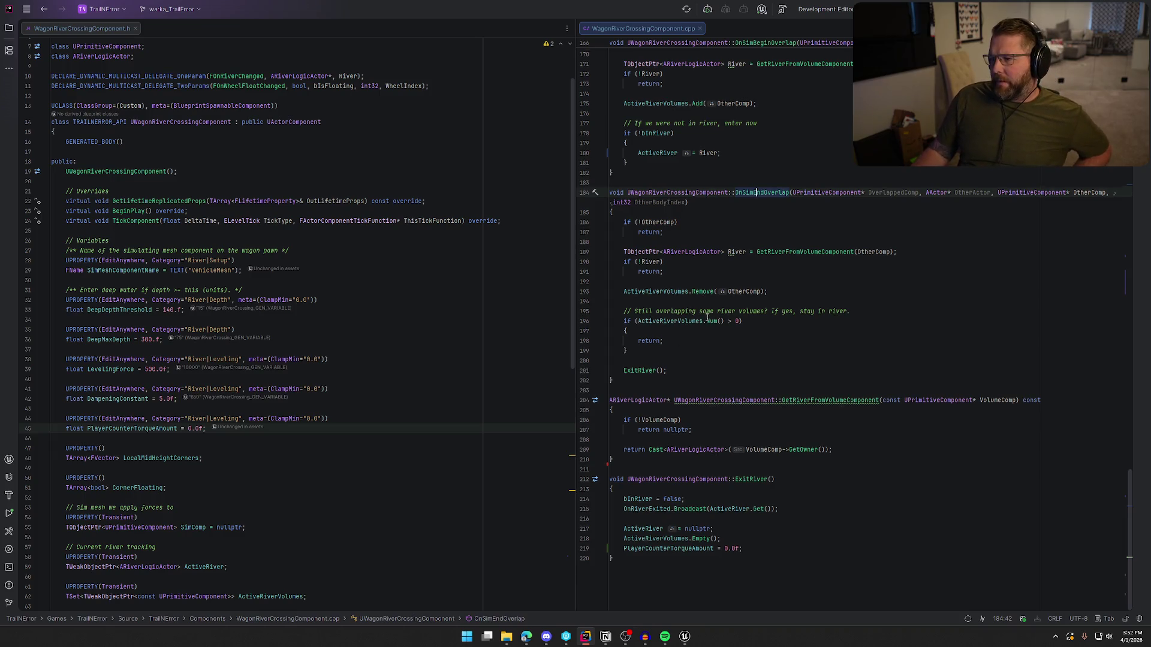
{"action": "scroll", "coordinate": [813, 419], "scroll_direction": "up", "scroll_amount": 7}
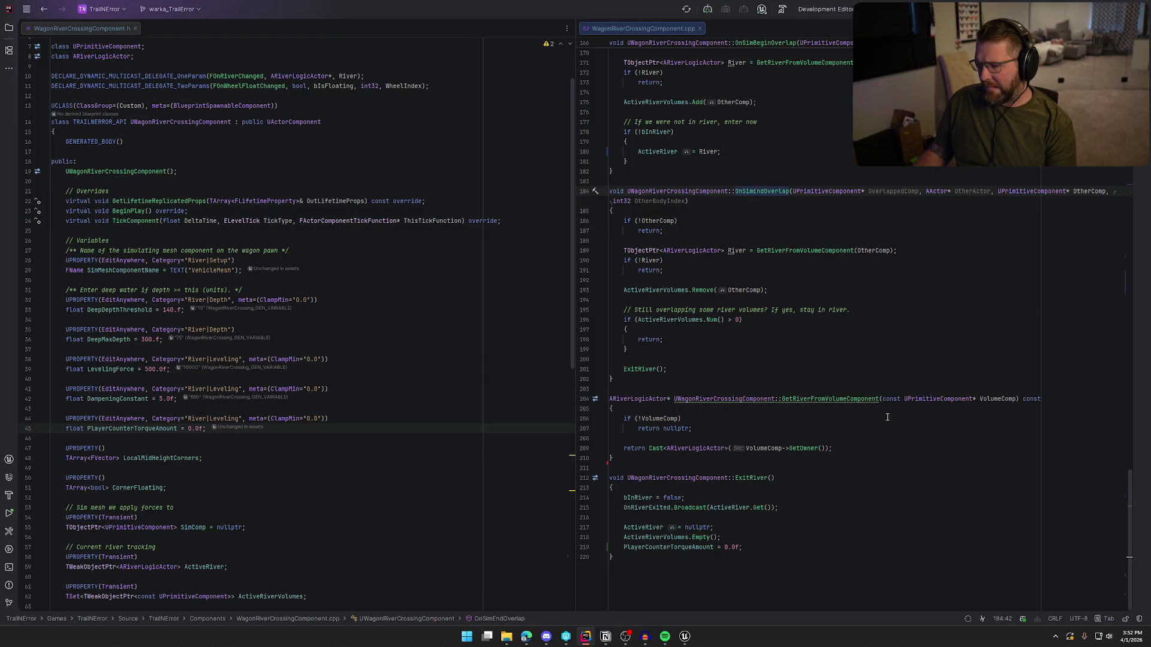
{"action": "scroll", "coordinate": [888, 417], "scroll_direction": "up", "scroll_amount": 5}
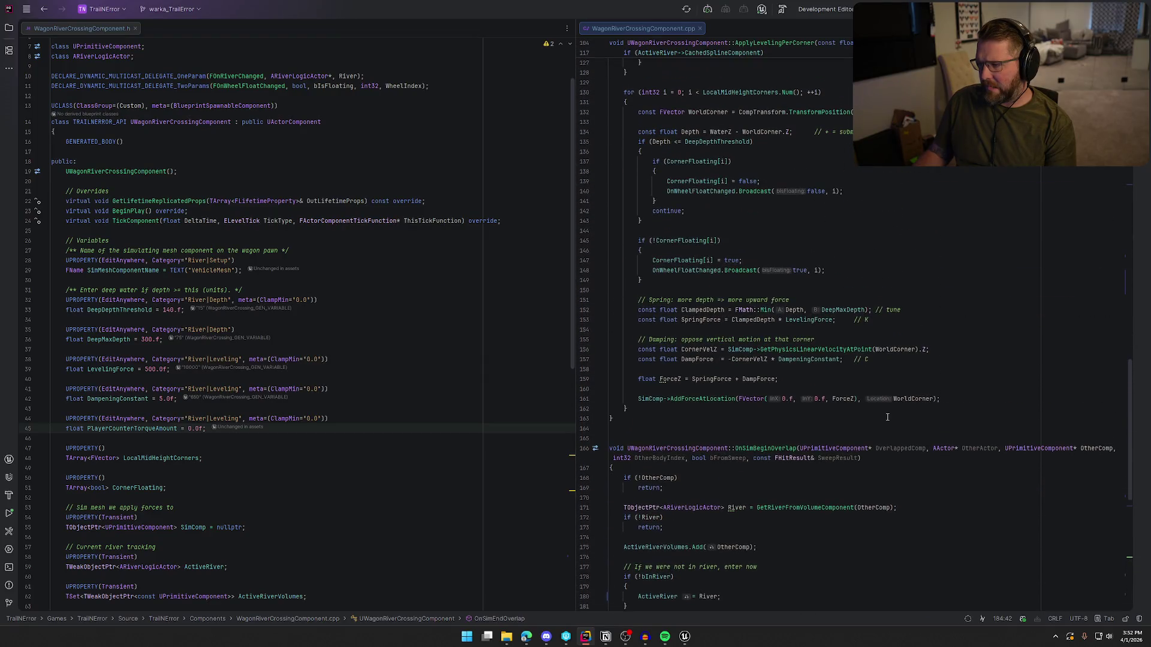
{"action": "scroll", "coordinate": [887, 417], "scroll_direction": "up", "scroll_amount": 5}
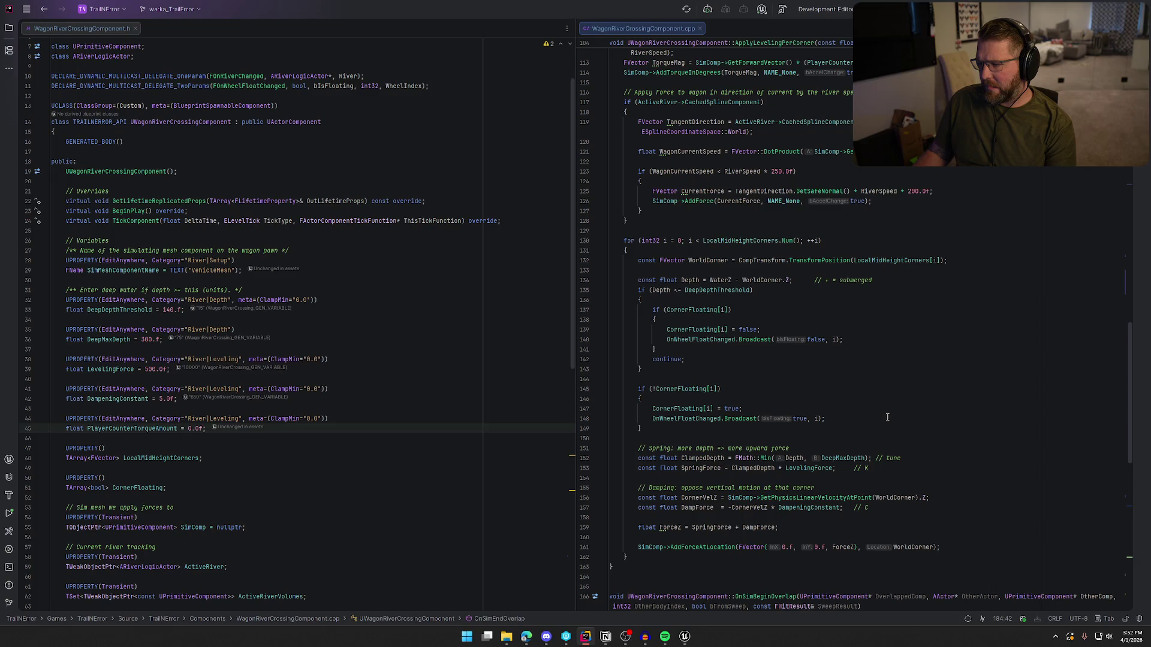
{"action": "scroll", "coordinate": [887, 417], "scroll_direction": "up", "scroll_amount": 3}
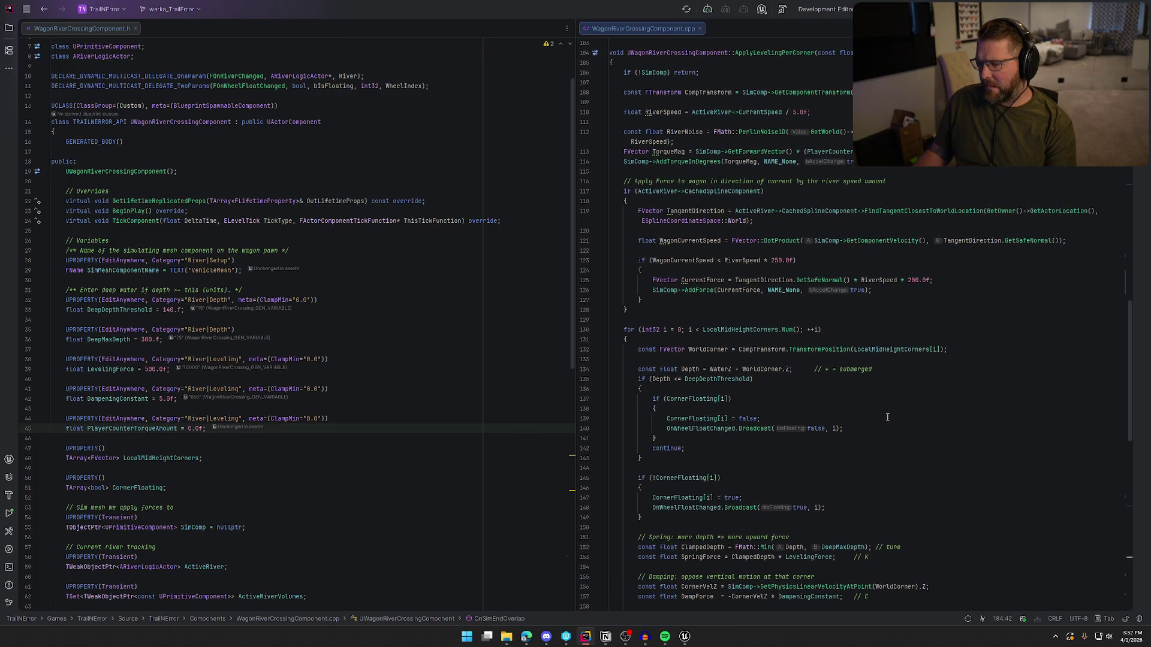
{"action": "scroll", "coordinate": [887, 417], "scroll_direction": "up", "scroll_amount": 14}
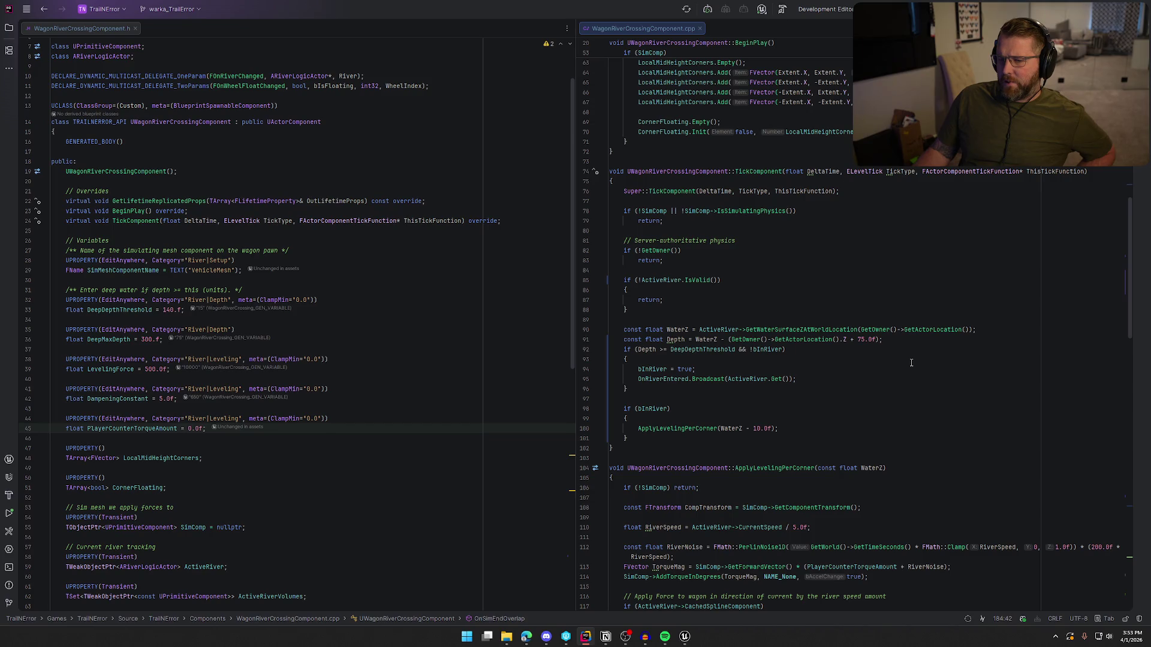
{"action": "left_click", "coordinate": [856, 340]}
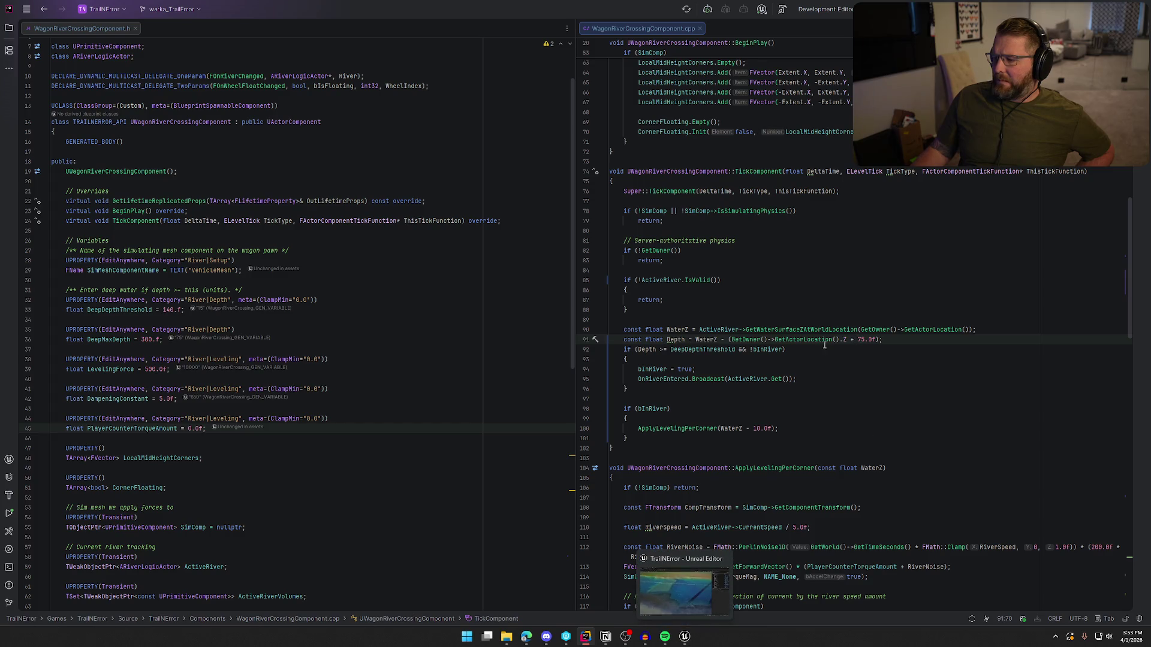
Replace line 91's 75.0f offset (typing 510) and hot-reload it with Live Coding
{"action": "type", "text": "5"}
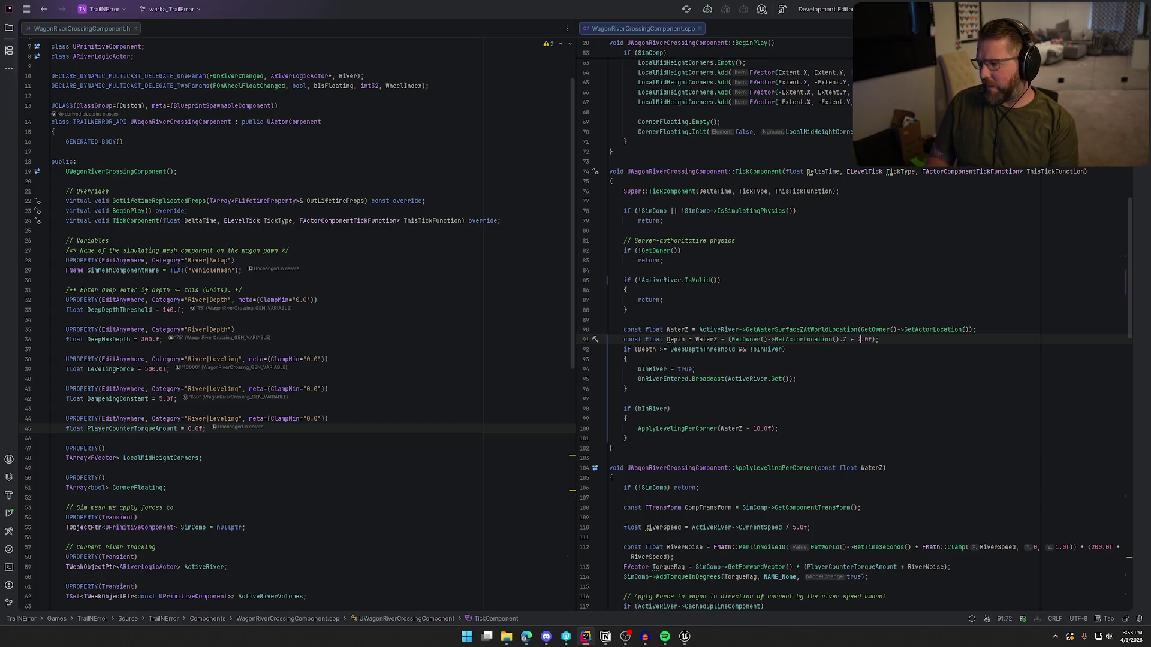
{"action": "type", "text": "100"}
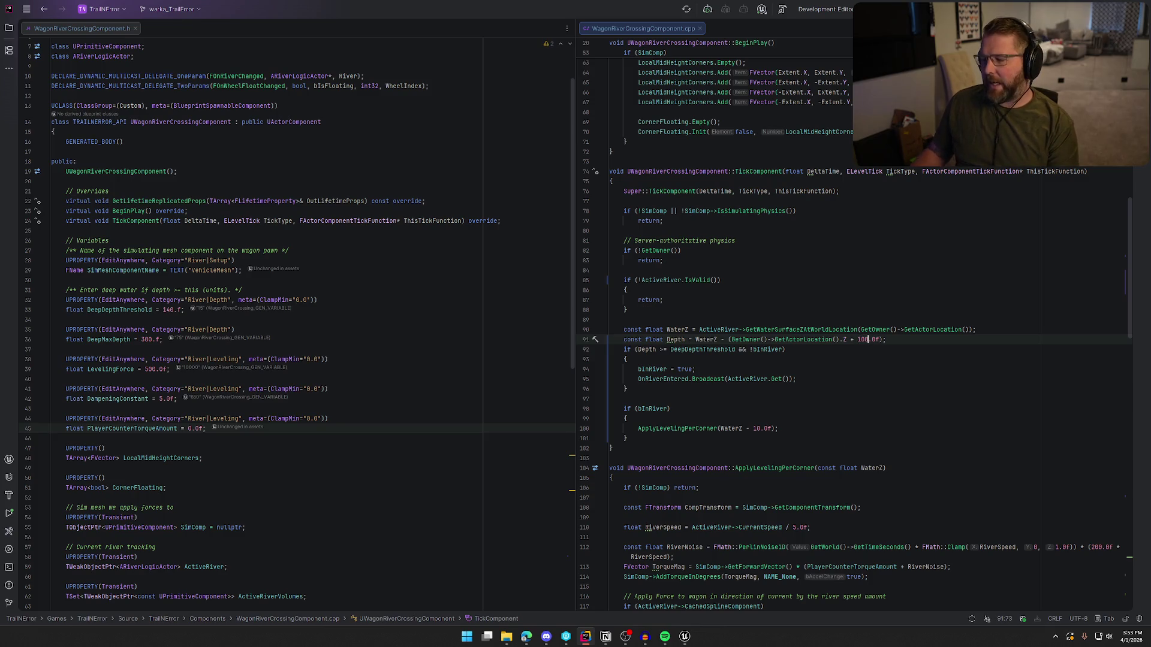
{"action": "key", "text": "alt+Tab"}
{"action": "left_click", "coordinate": [1015, 618]}
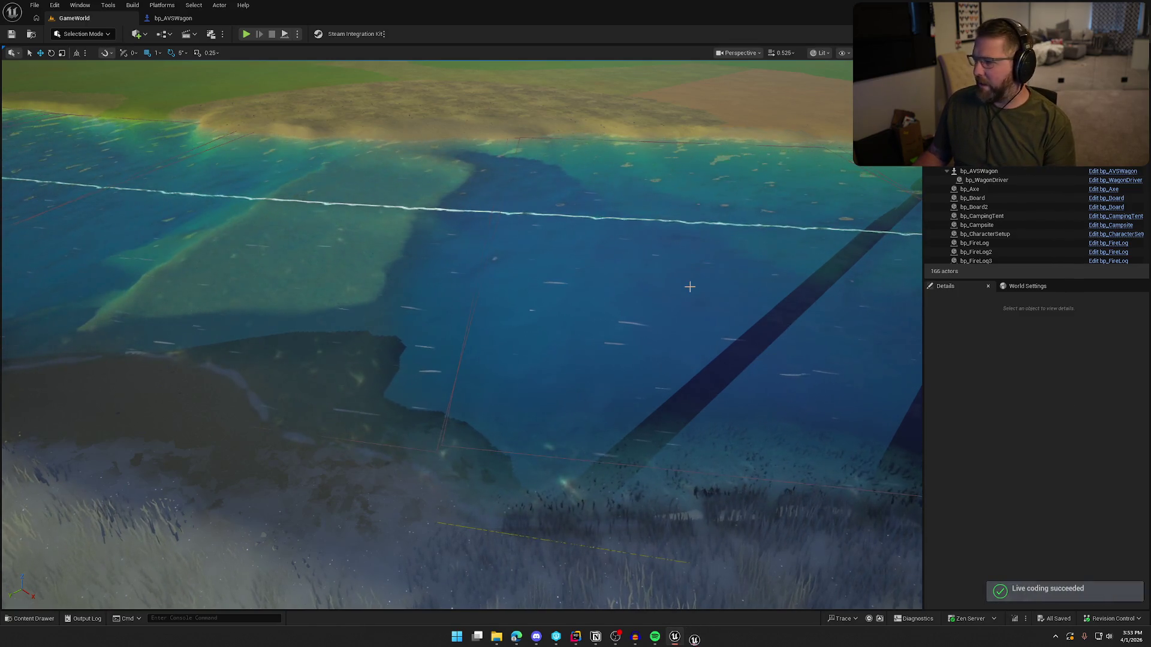
Start a play-in-editor session, mount an ox, then take the wagon's driving seat
{"action": "left_click", "coordinate": [246, 33]}
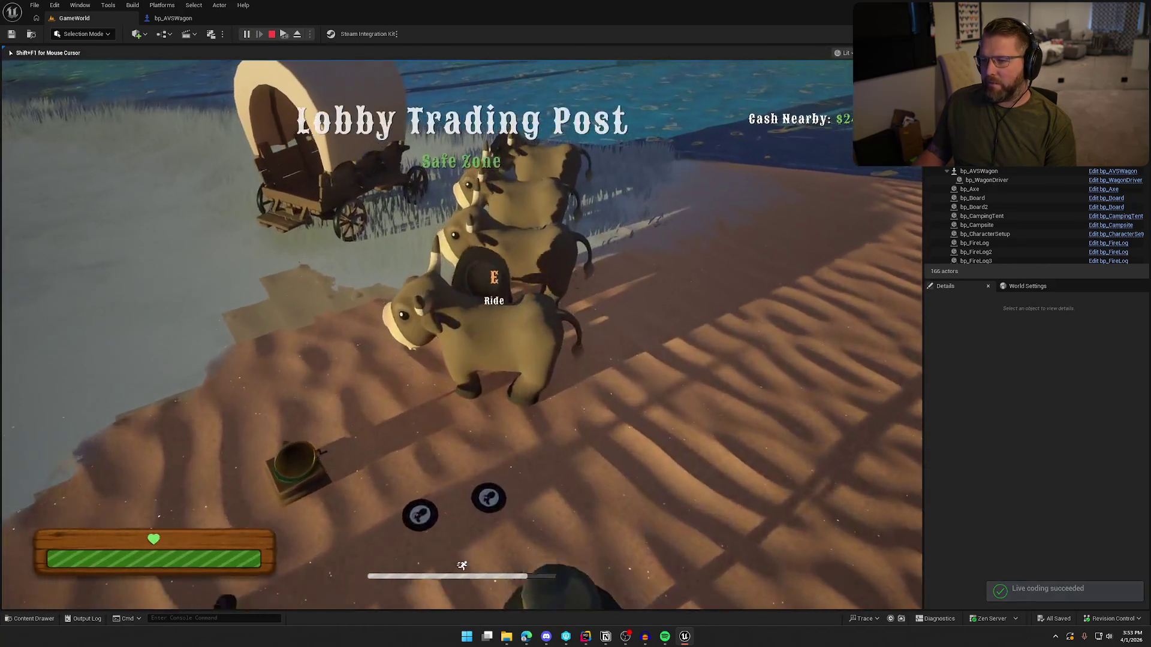
{"action": "key", "text": "e"}
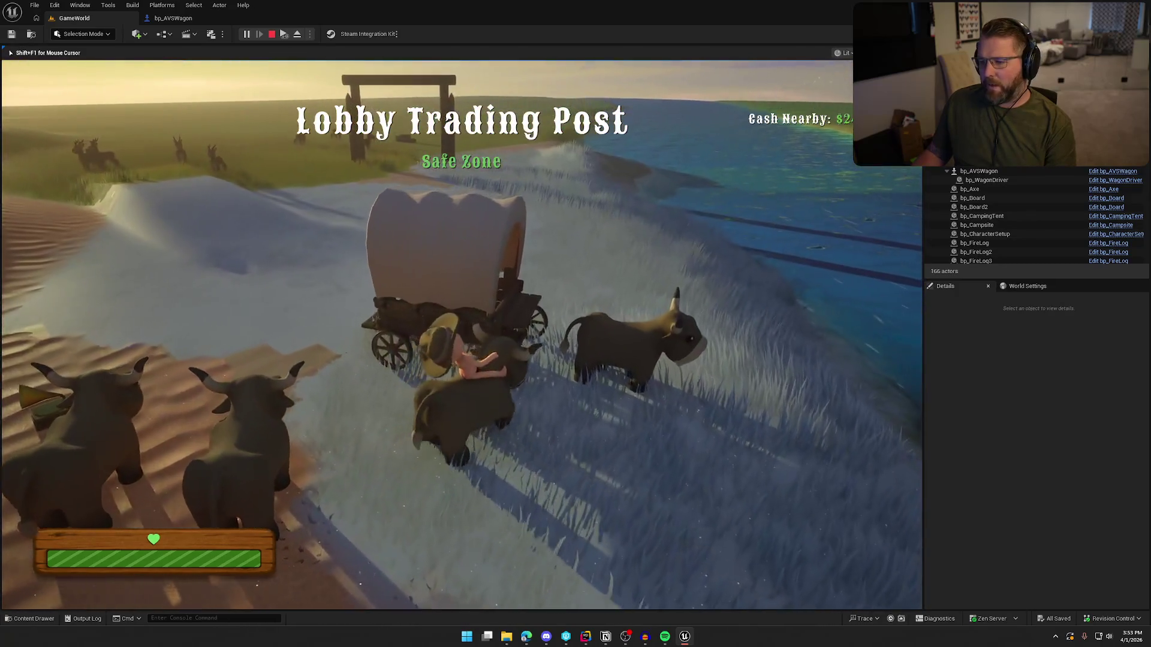
{"action": "key", "text": "e"}
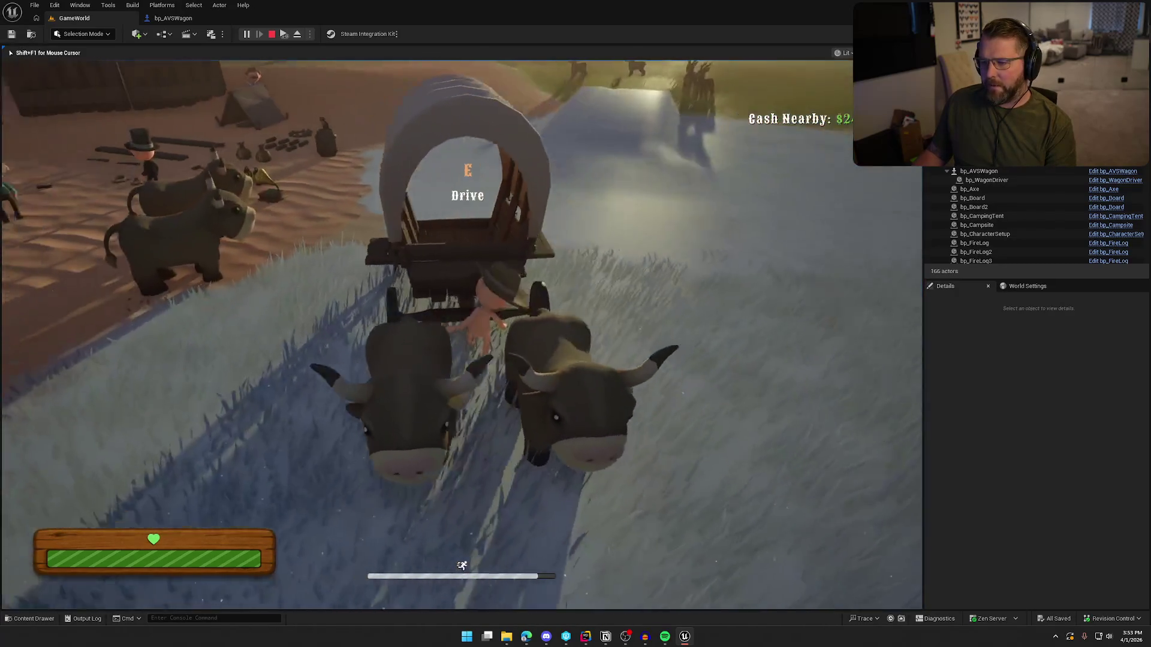
{"action": "key", "text": "e"}
Drive the wagon across the river onto sand and back toward the water, then stop playing
{"action": "key", "text": "w"}
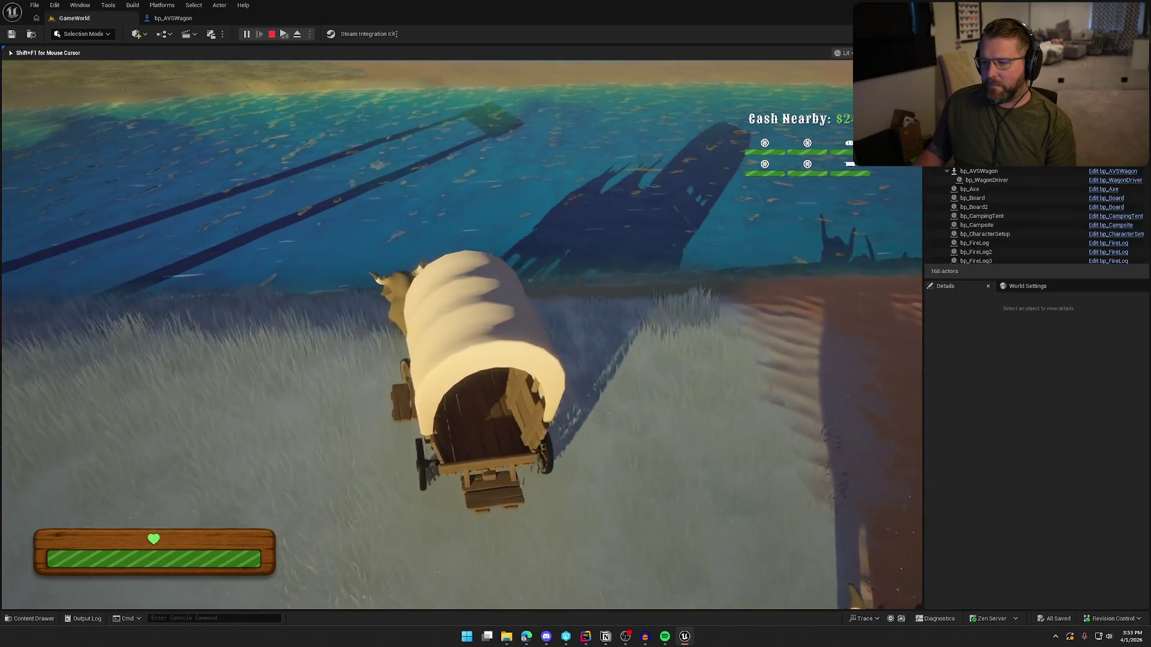
{"action": "key", "text": "w"}
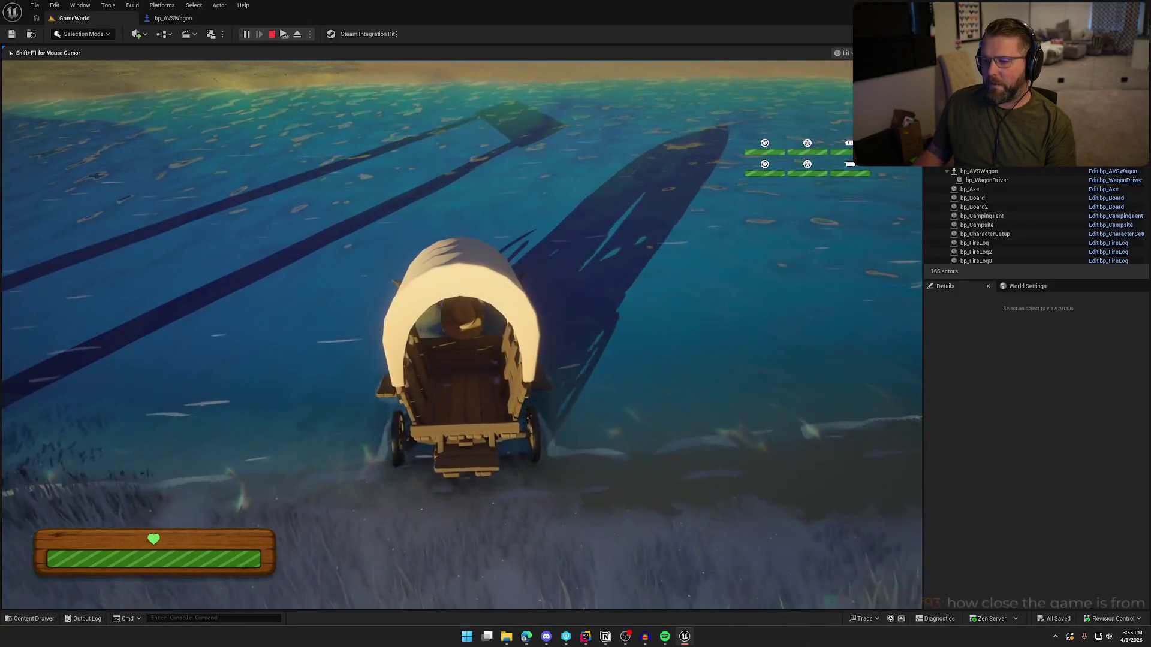
{"action": "key", "text": "d"}
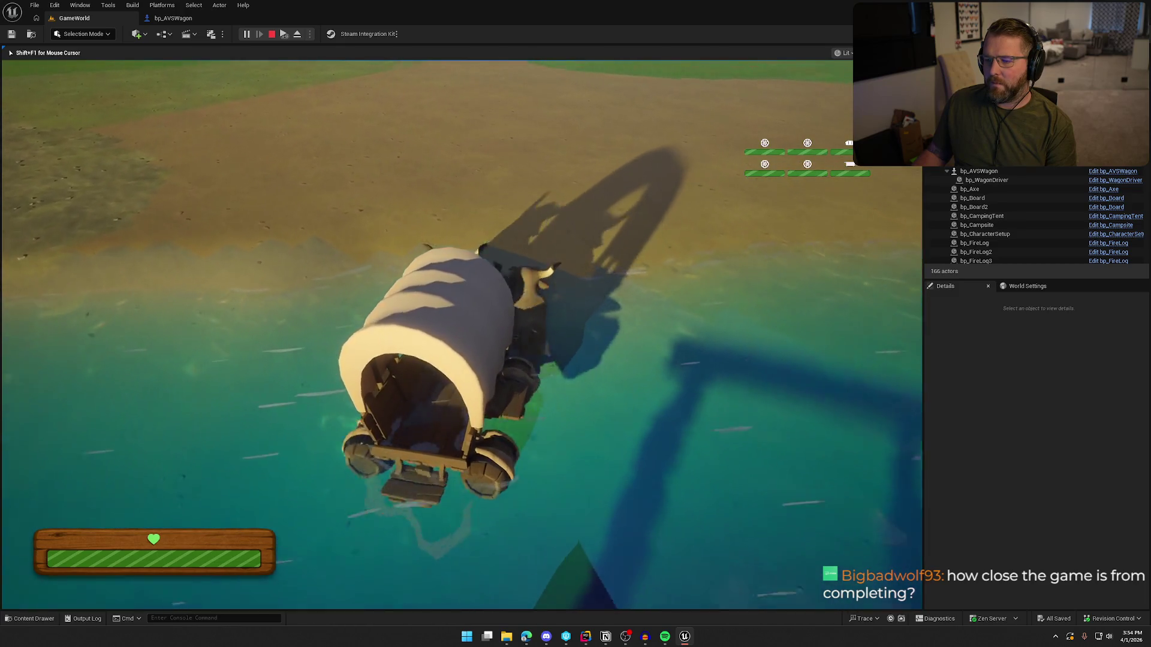
{"action": "key", "text": "d"}
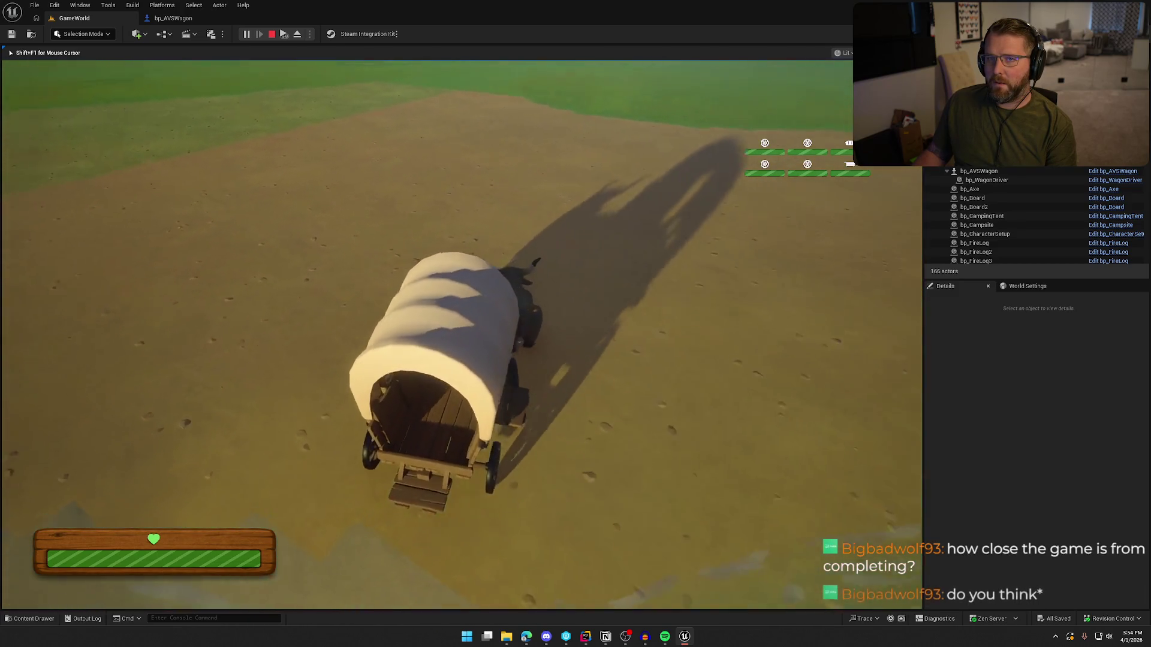
{"action": "key", "text": "a"}
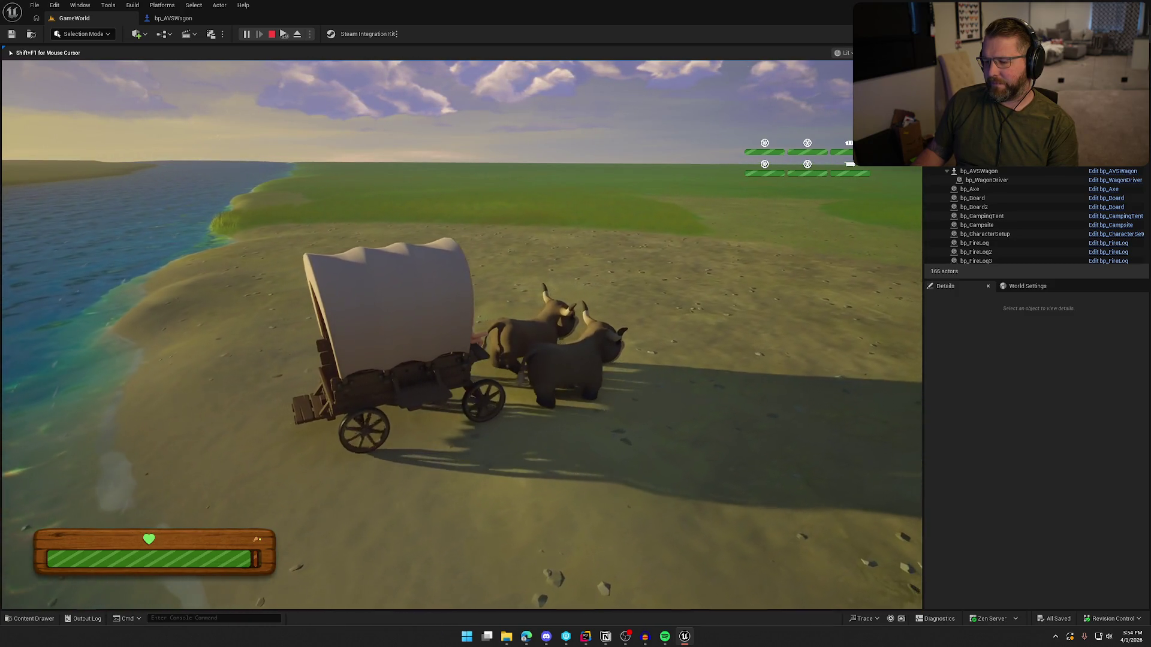
{"action": "key", "text": "Escape"}
{"action": "left_click", "coordinate": [173, 18]}
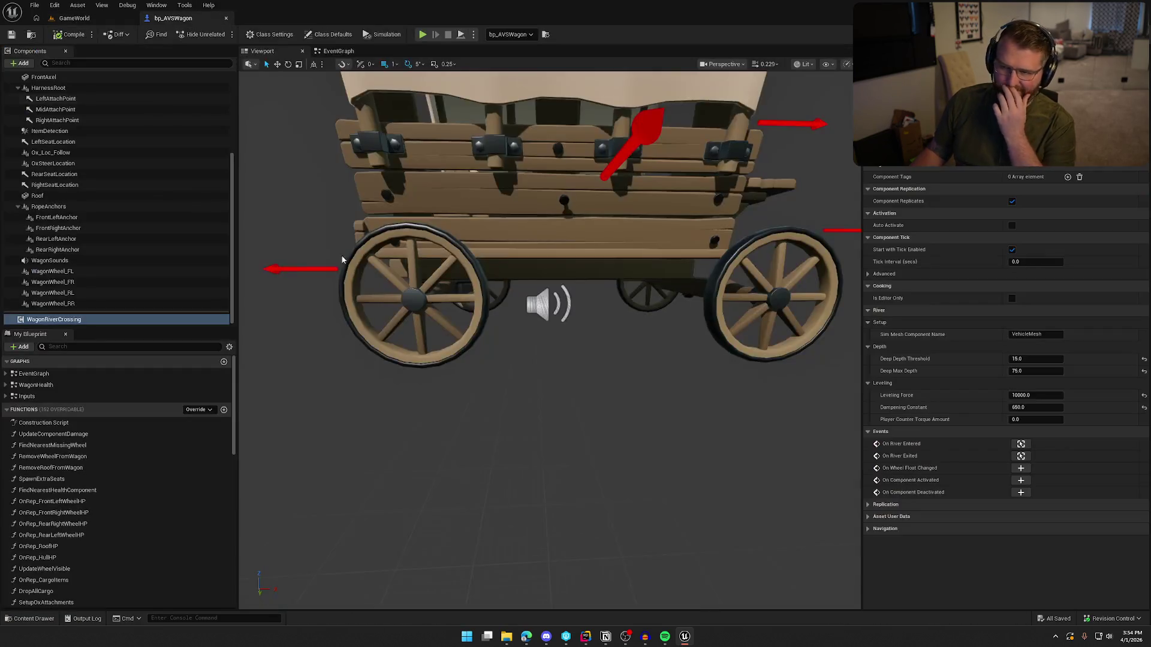
In bp_AVSWagon's EventGraph, wire Activate's output to SwapFloatWheels' Reverse instead of Reverse from End
{"action": "left_click", "coordinate": [342, 51]}
{"action": "mouse_move", "coordinate": [279, 213]}
{"action": "left_mouse_down"}
{"action": "mouse_move", "coordinate": [533, 353]}
{"action": "mouse_move", "coordinate": [553, 338]}
{"action": "left_mouse_up"}
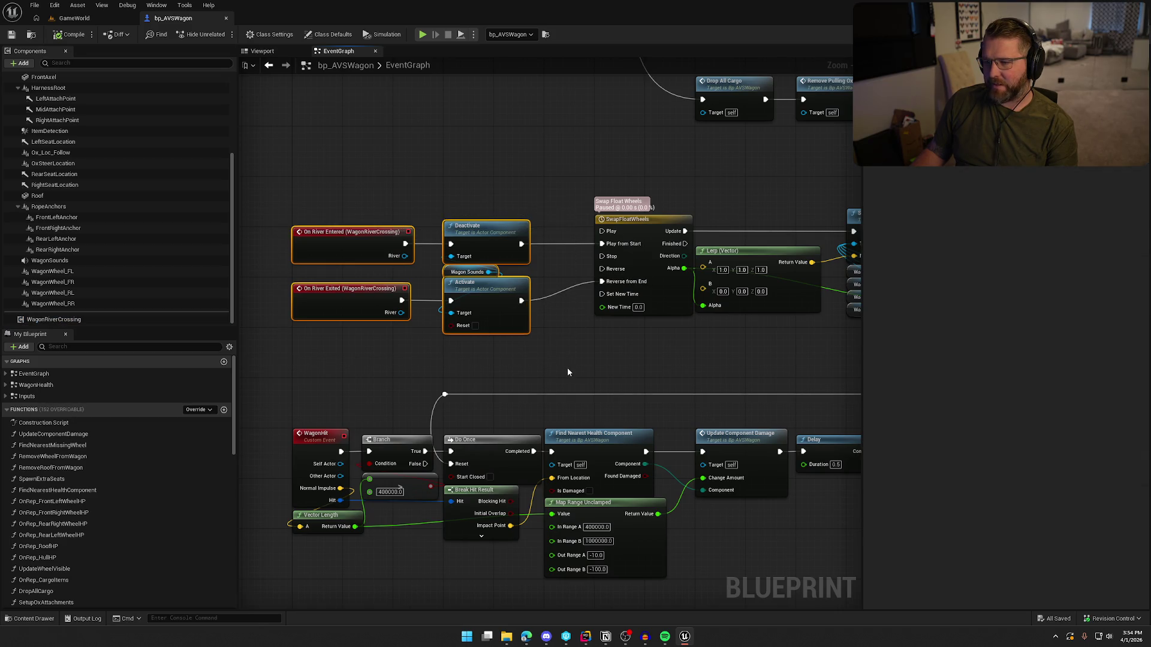
{"action": "left_click", "coordinate": [567, 372]}
{"action": "scroll", "coordinate": [557, 361], "scroll_direction": "up", "scroll_amount": 1}
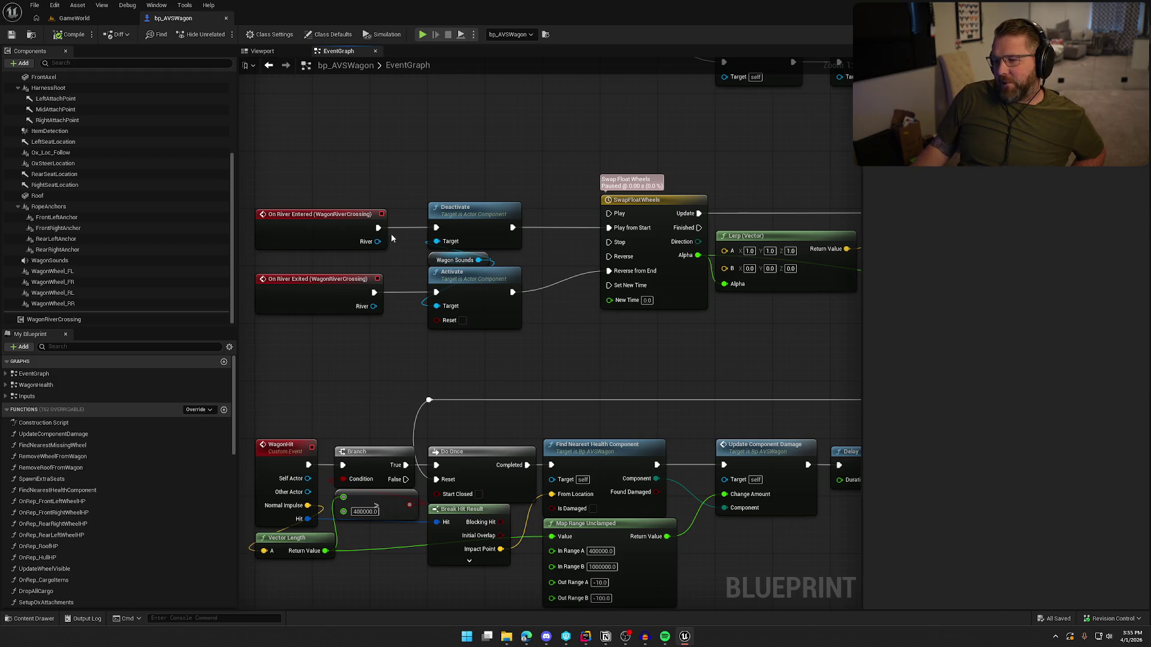
{"action": "left_click_drag", "start_coordinate": [512, 227], "coordinate": [608, 214]}
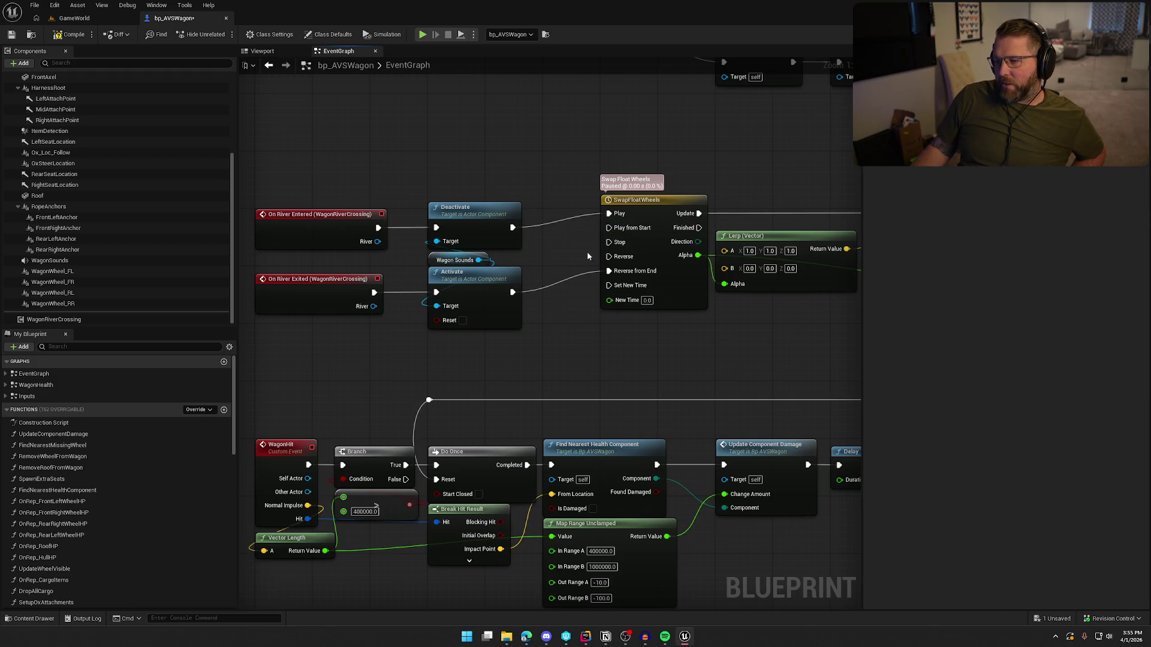
{"action": "left_click_drag", "start_coordinate": [511, 292], "coordinate": [609, 256]}
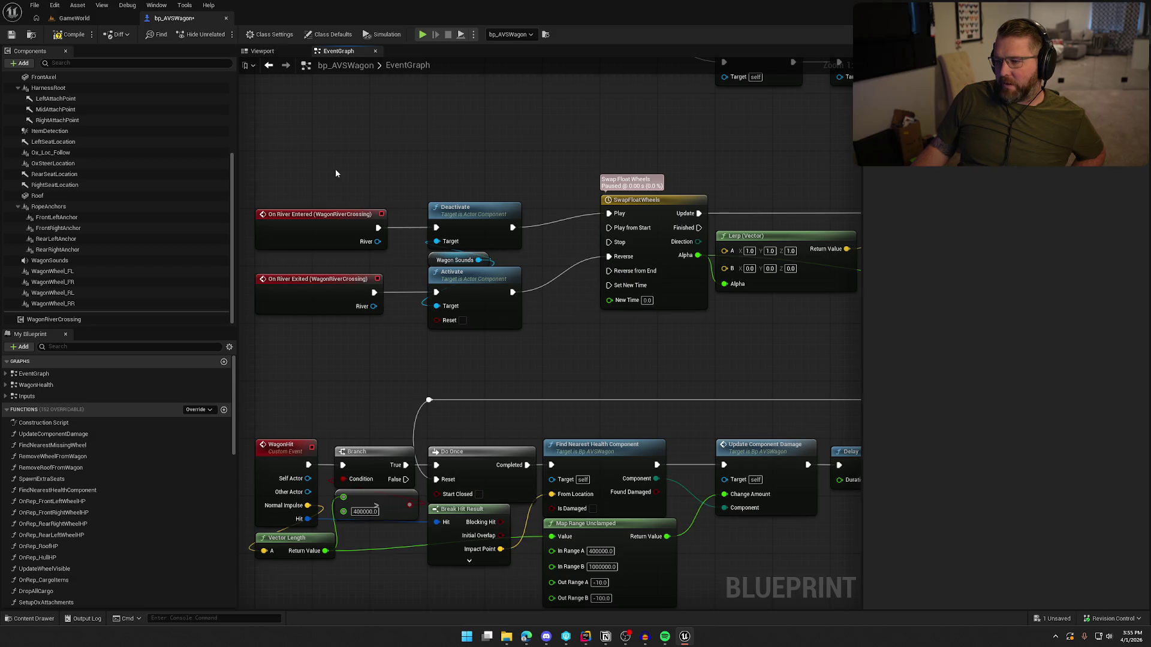
Compile the wagon blueprint and start playing from the GameWorld level
{"action": "left_click", "coordinate": [71, 34]}
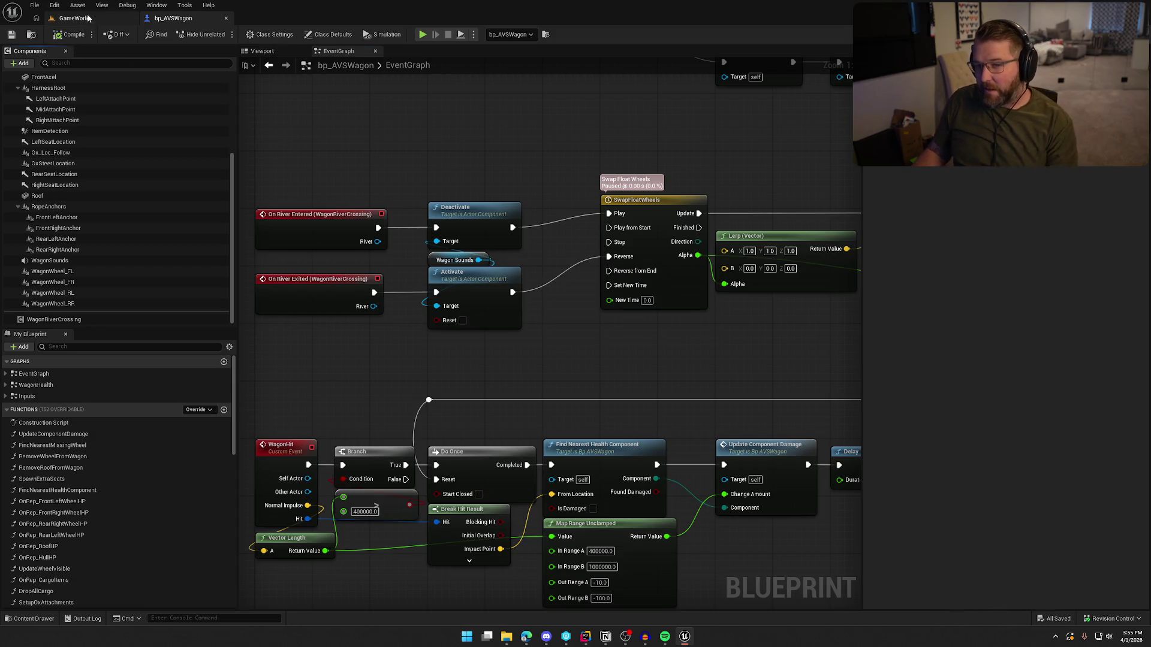
{"action": "left_click", "coordinate": [75, 18]}
{"action": "left_click", "coordinate": [246, 34]}
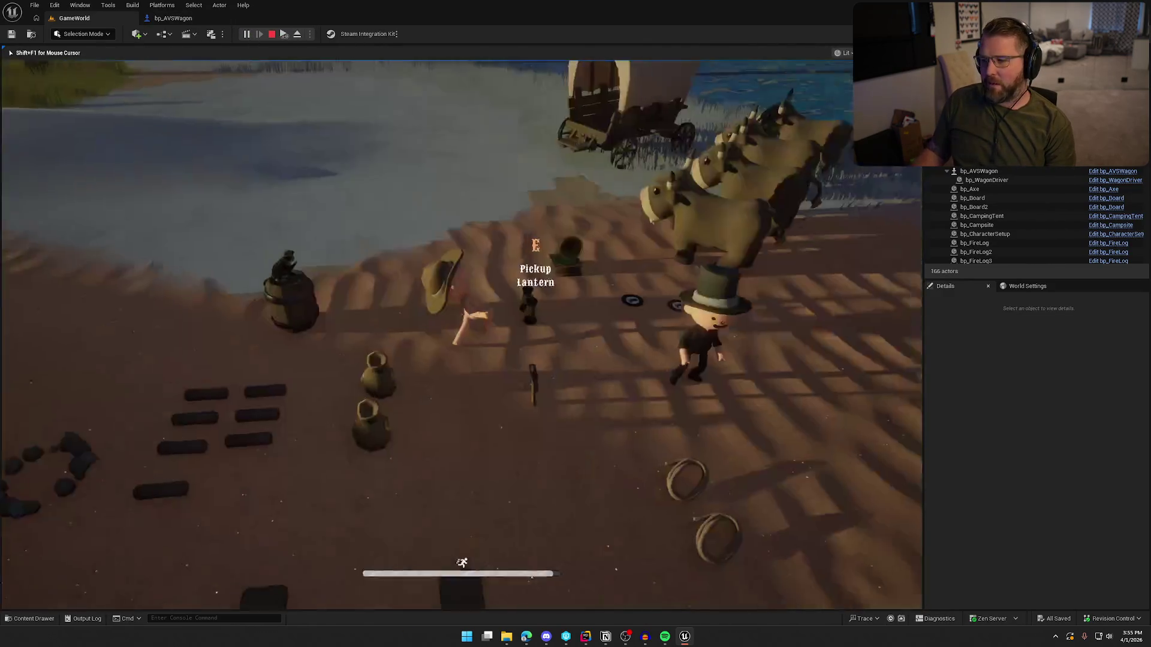
Take control of the wagon and drive it into and across the river
{"action": "key", "text": "w"}
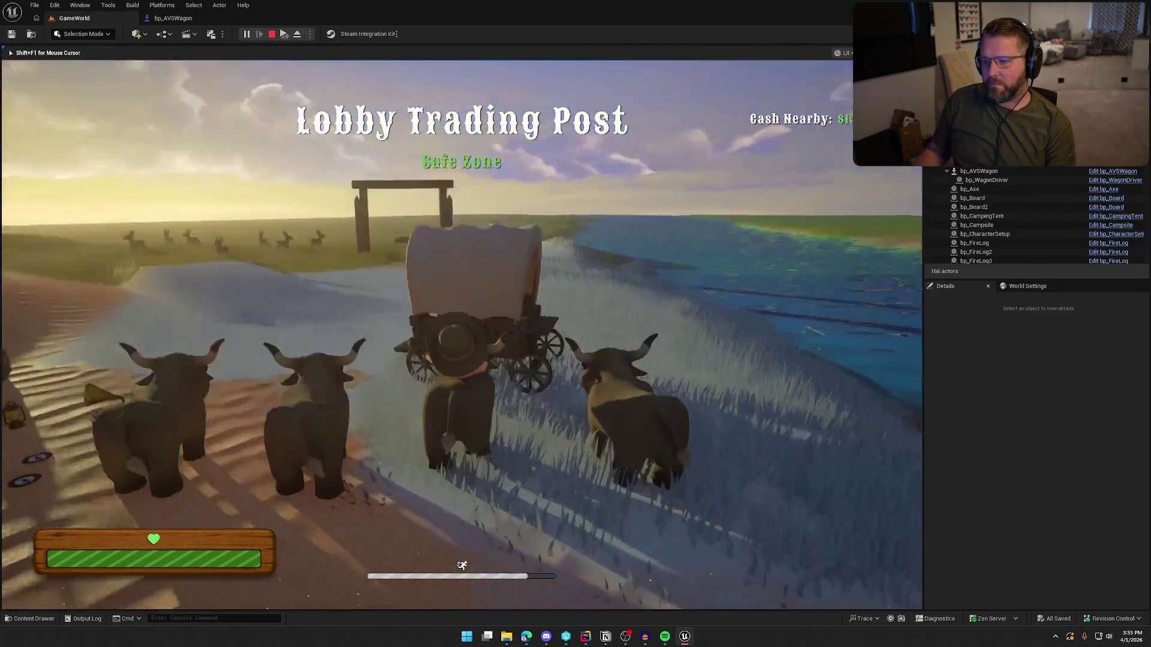
{"action": "key", "text": "w"}
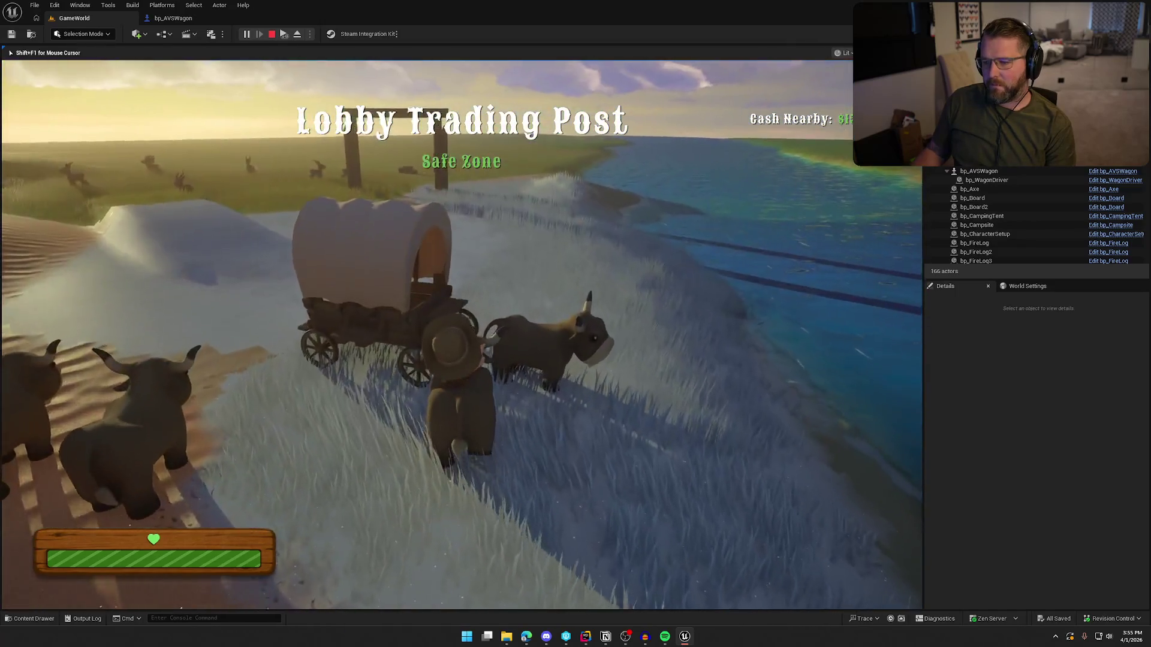
{"action": "key", "text": "e"}
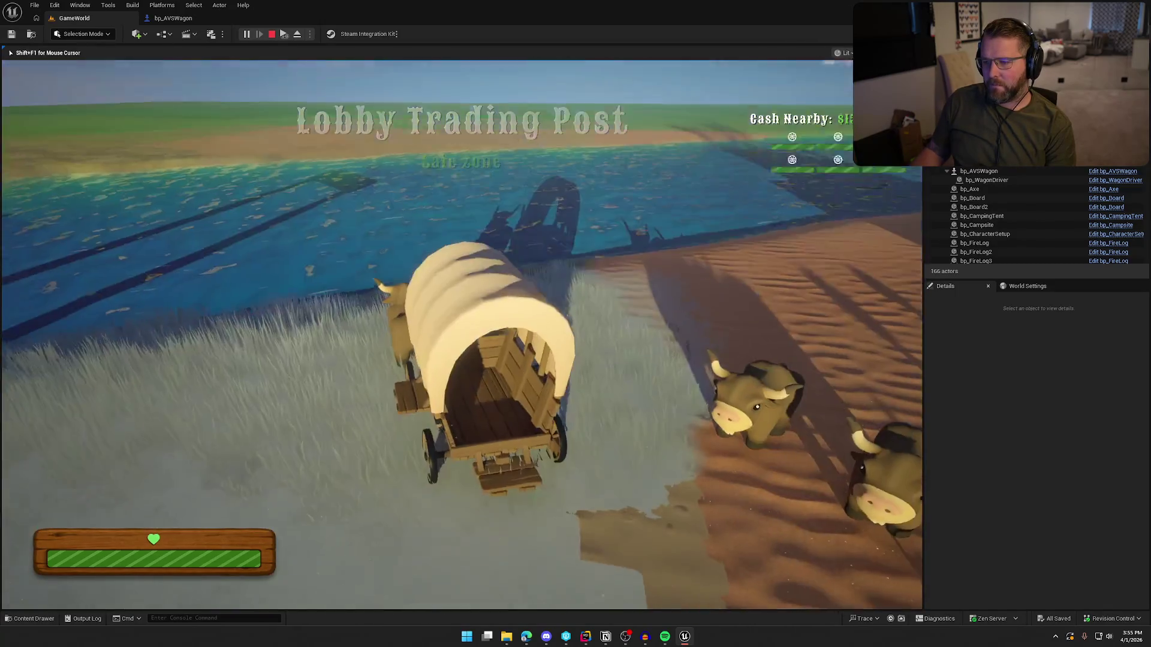
{"action": "key", "text": "w"}
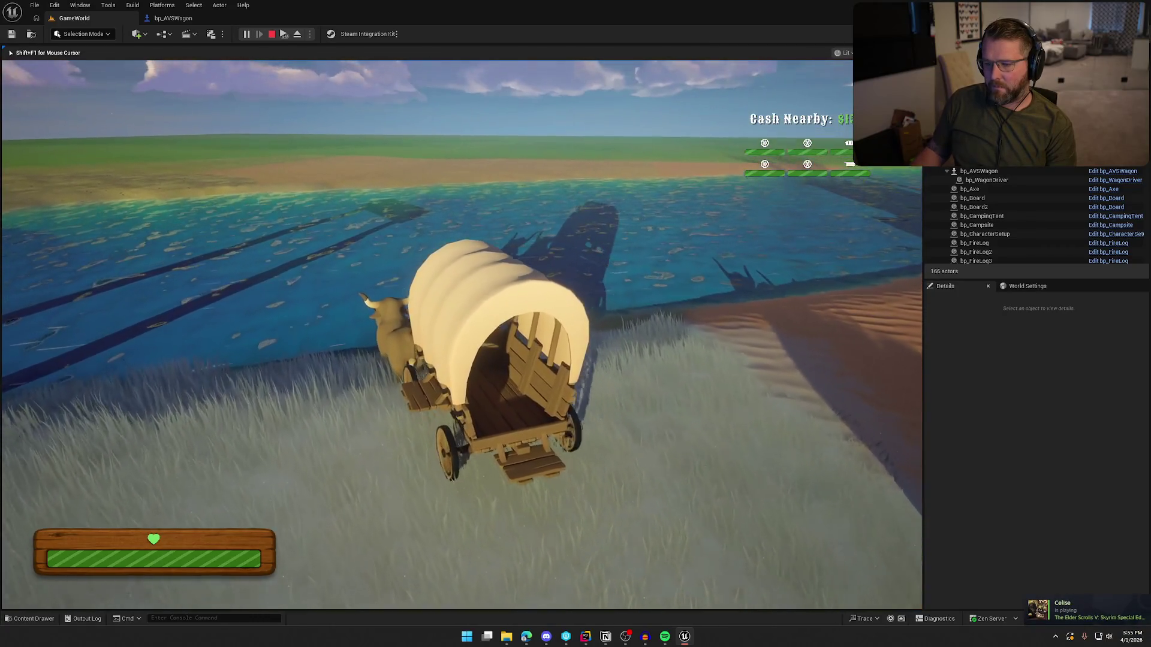
{"action": "key", "text": "w"}
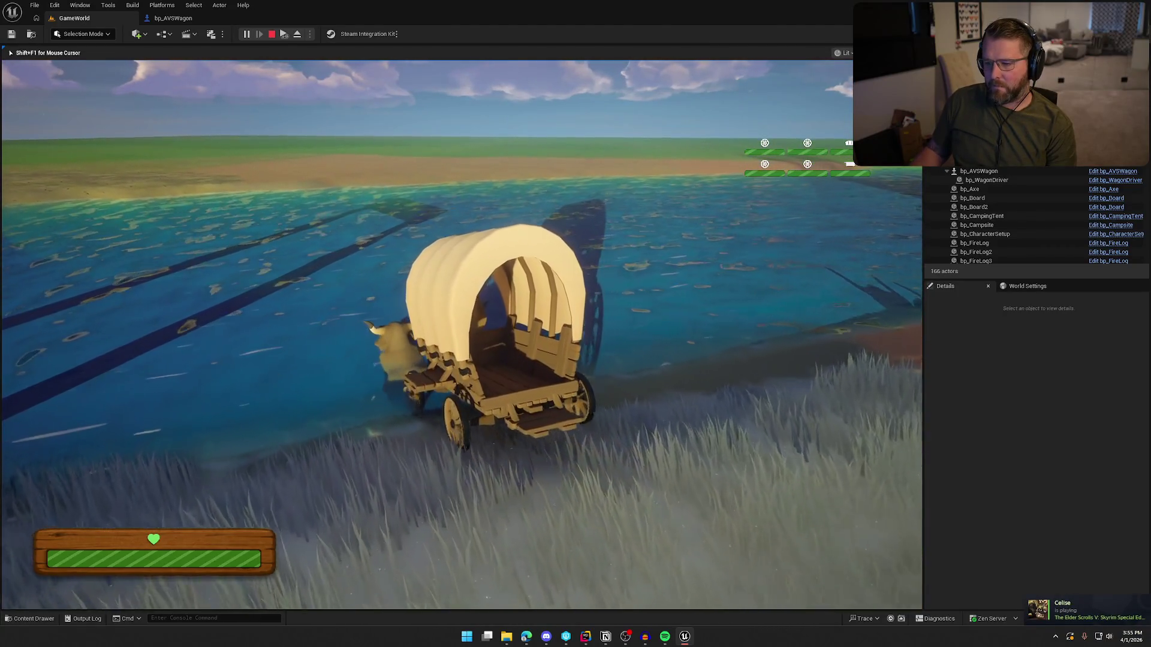
{"action": "key", "text": "w"}
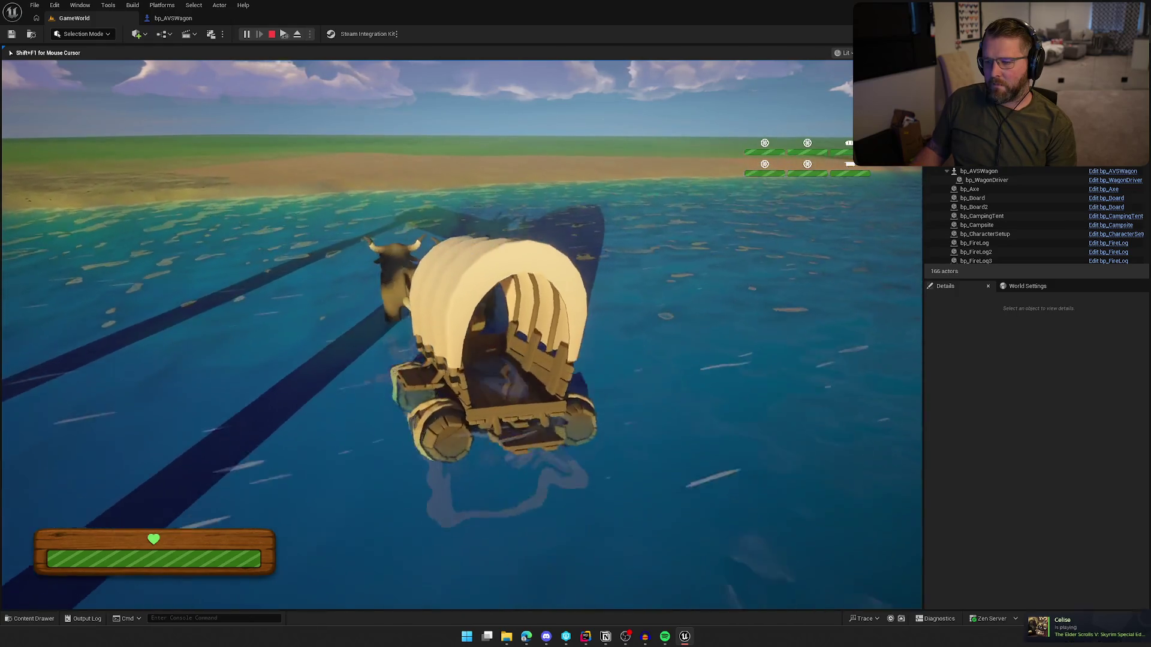
{"action": "key", "text": "w"}
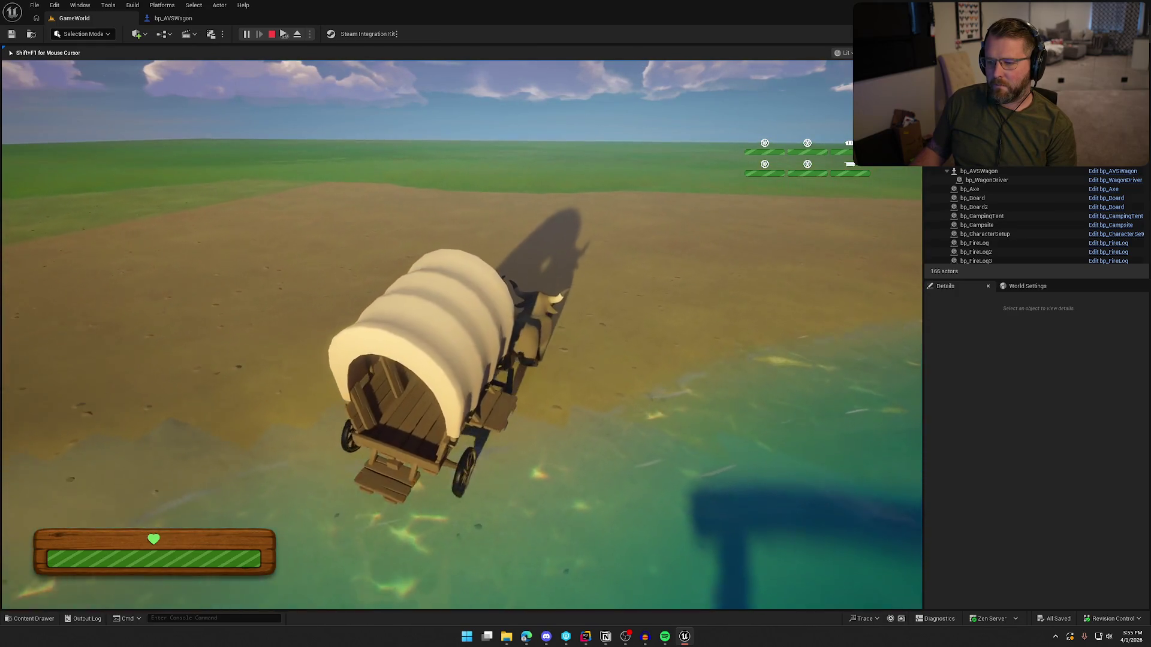
Drive the wagon onto the sand, turn it back along the bank, then stop playing
{"action": "key", "text": "w"}
{"action": "key", "text": "w"}
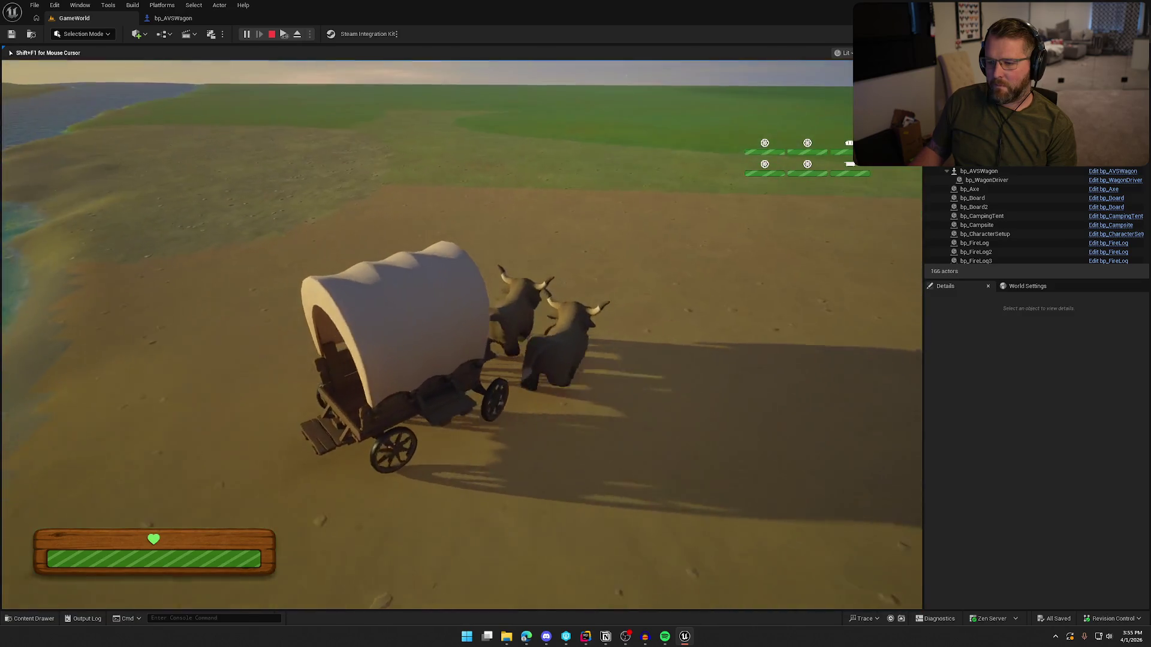
{"action": "key", "text": "w"}
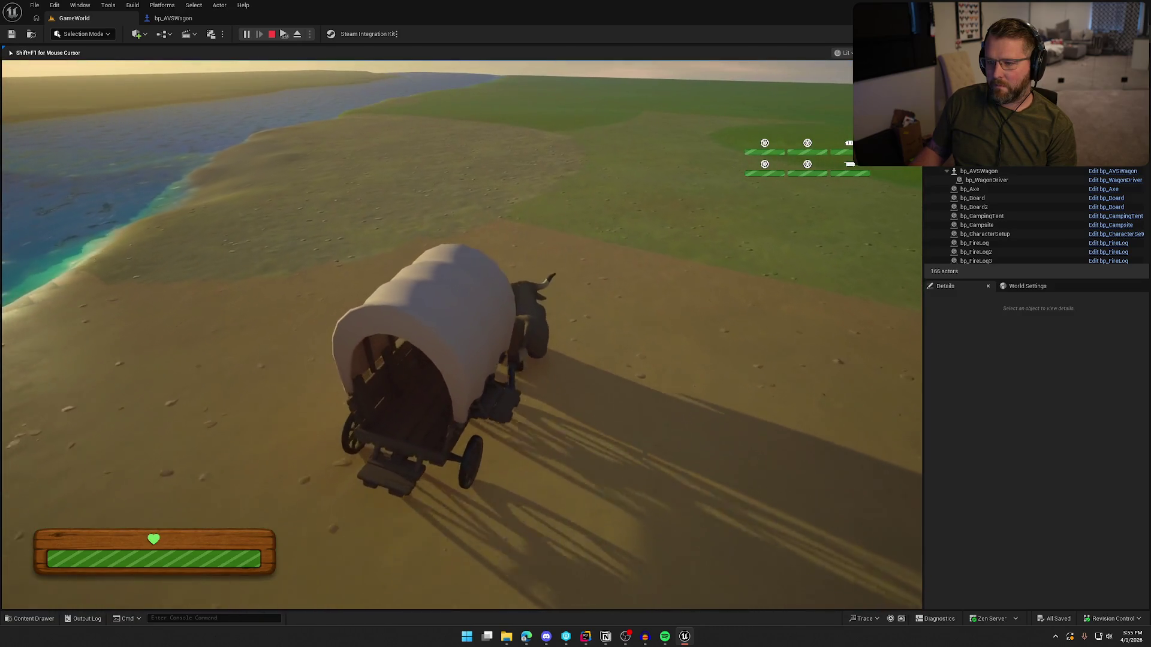
{"action": "key", "text": "w"}
{"action": "key", "text": "w"}
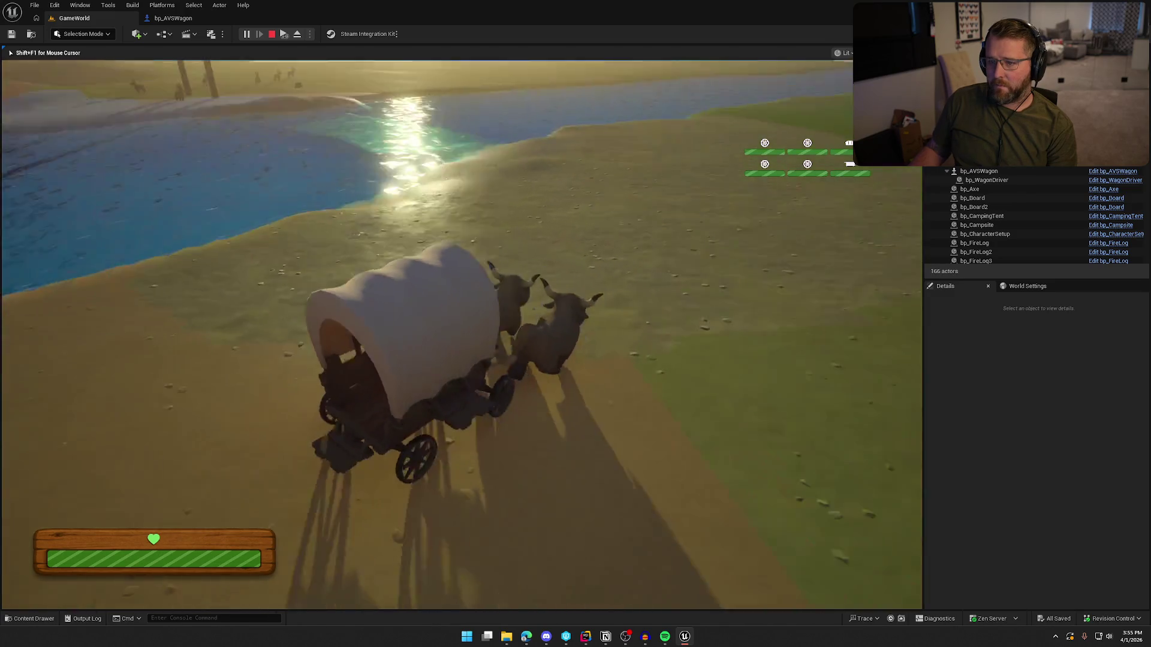
{"action": "key", "text": "w"}
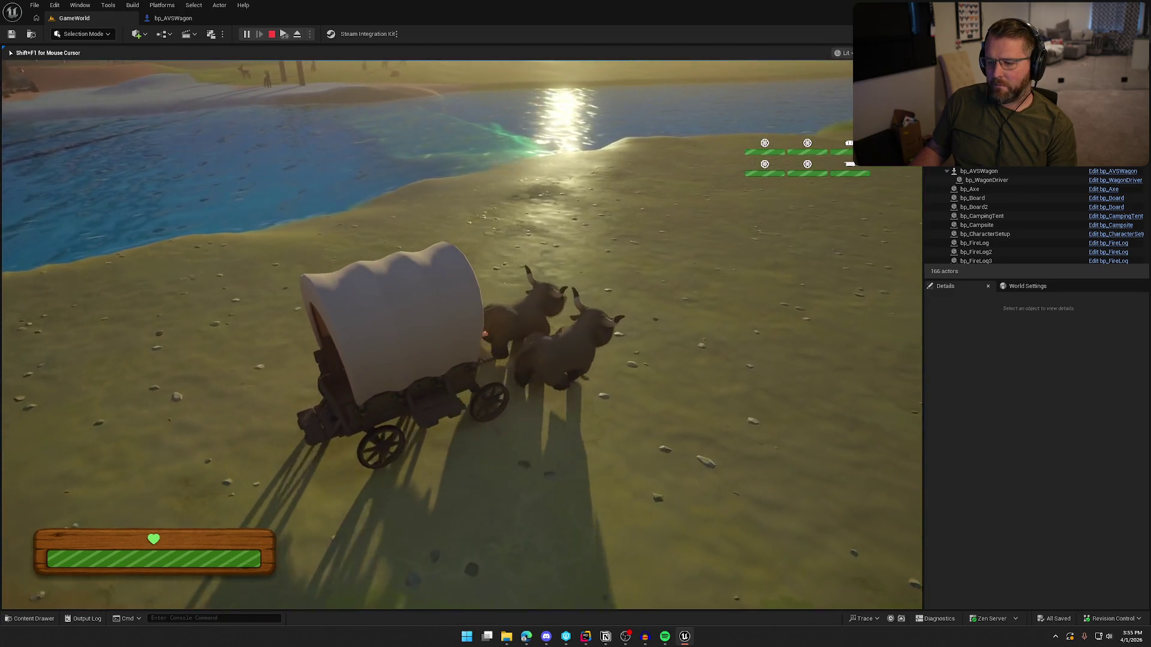
{"action": "key", "text": "w"}
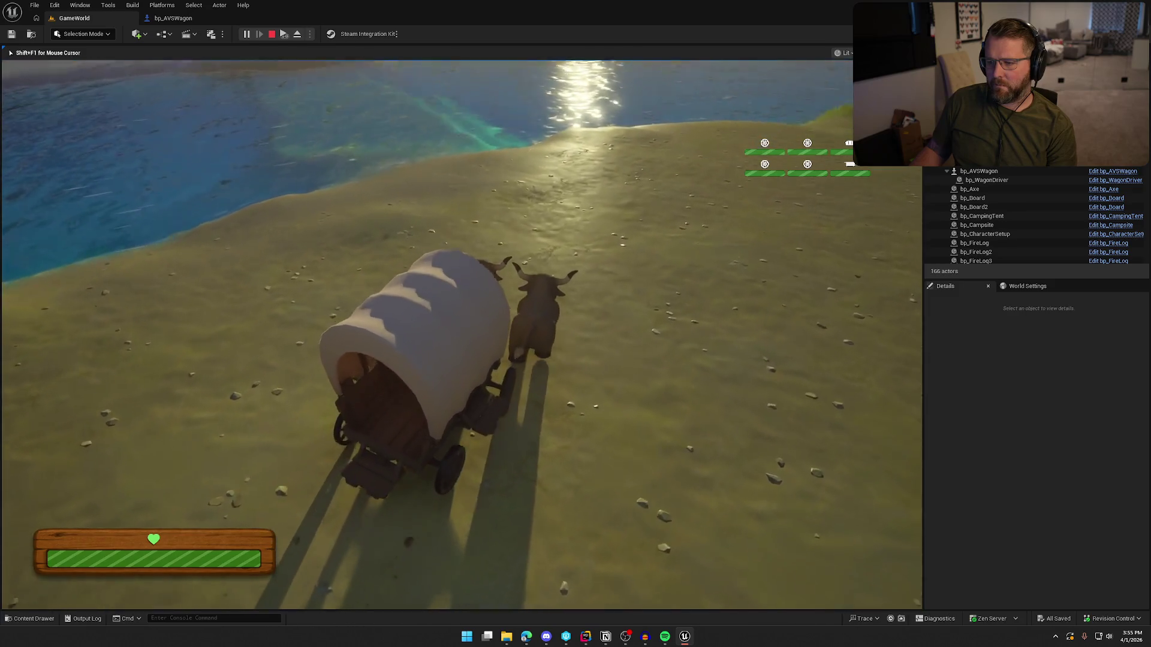
{"action": "key", "text": "w"}
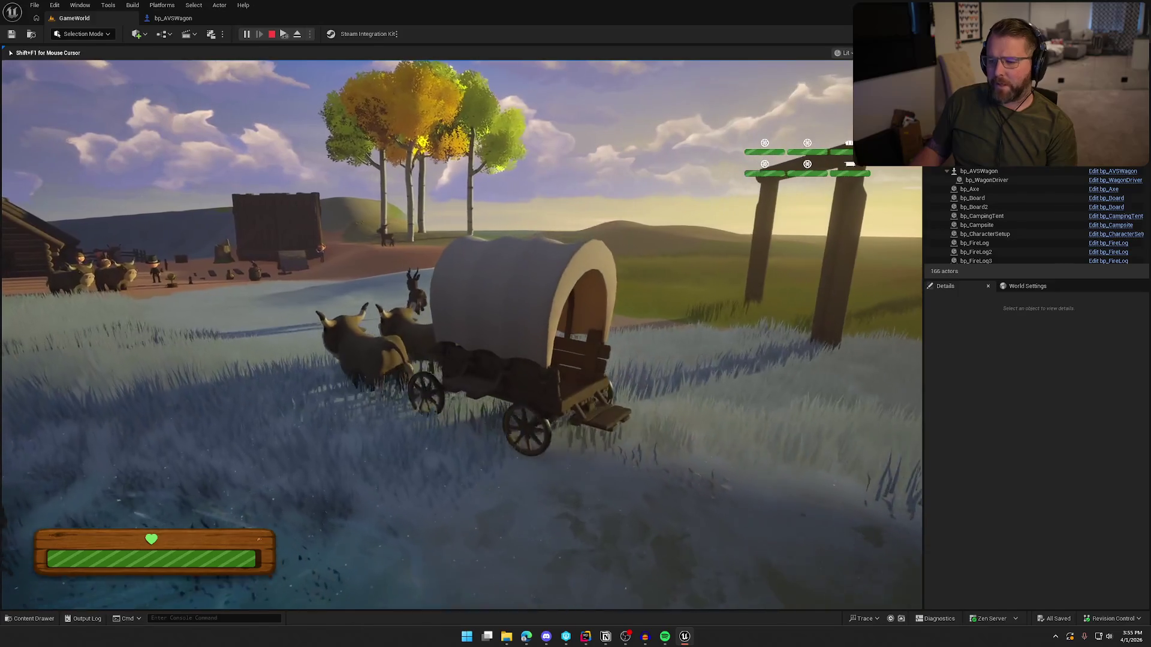
{"action": "key", "text": "Escape"}
{"action": "left_click", "coordinate": [586, 636]}
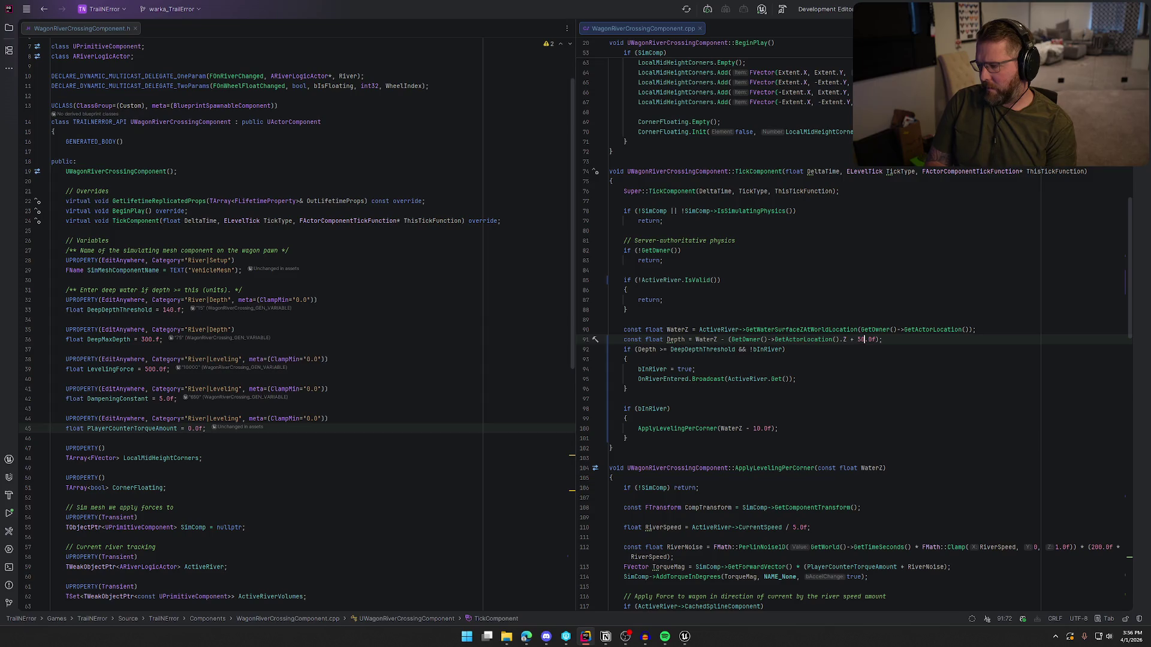
Return to Unreal's GameWorld level with the 50.0f depth offset live-compiled
{"action": "left_click", "coordinate": [688, 634]}
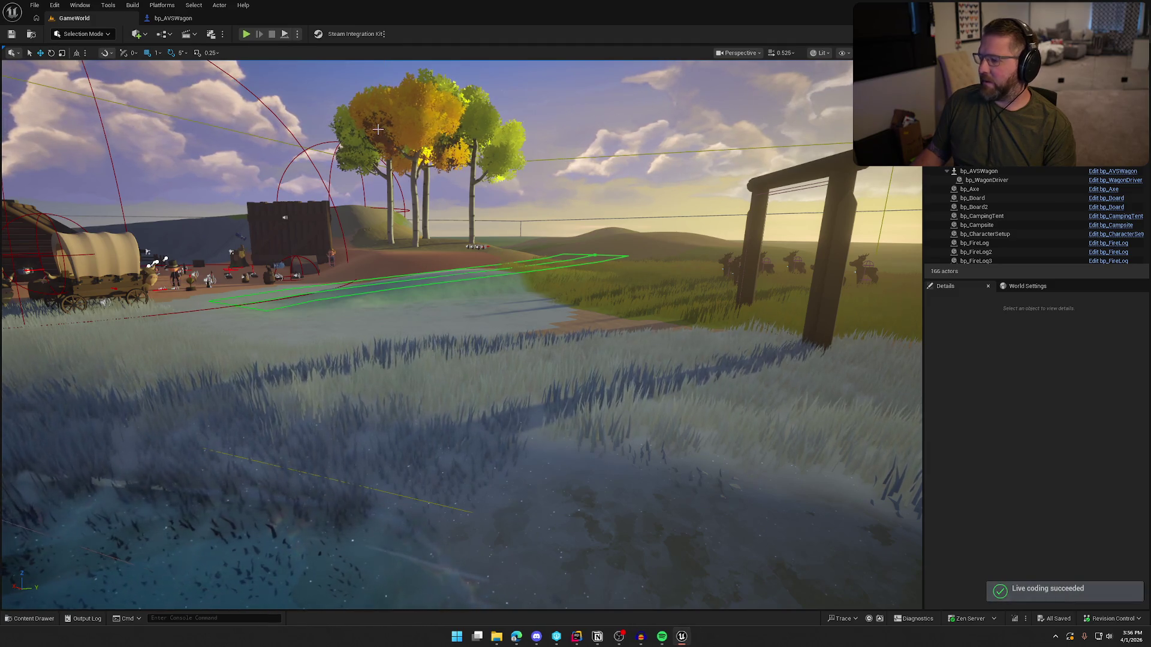
Relaunch play with Alt+P and drive the wagon across the river, turning left, back onto sand
{"action": "key", "text": "alt+p"}
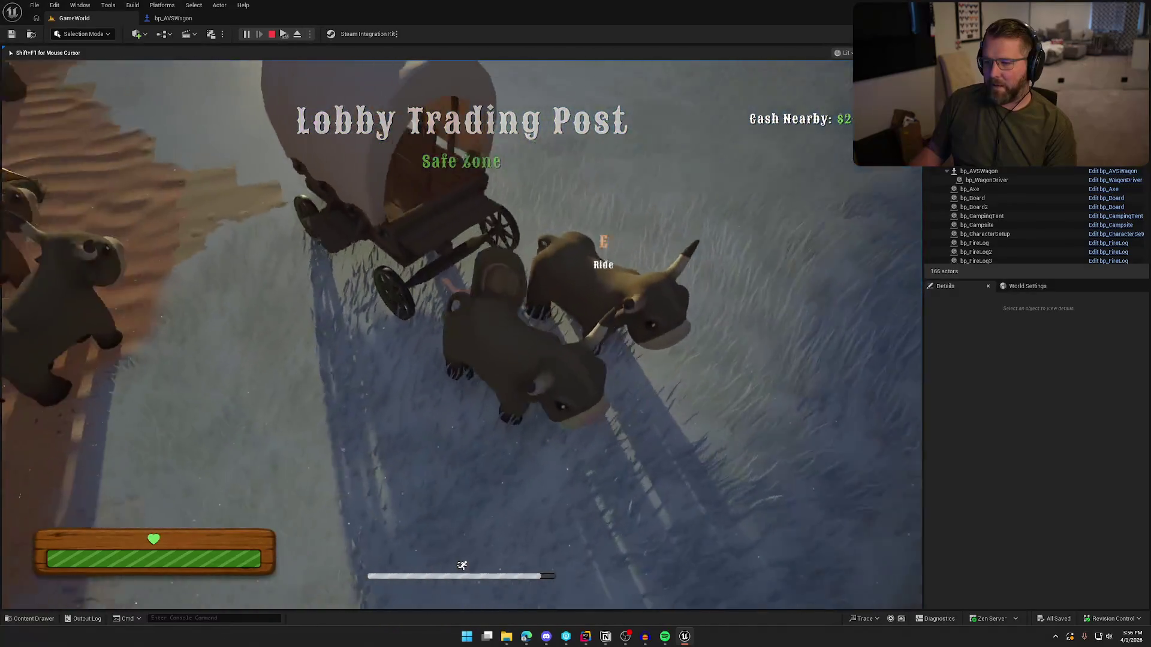
{"action": "key", "text": "e"}
{"action": "key", "text": "a"}
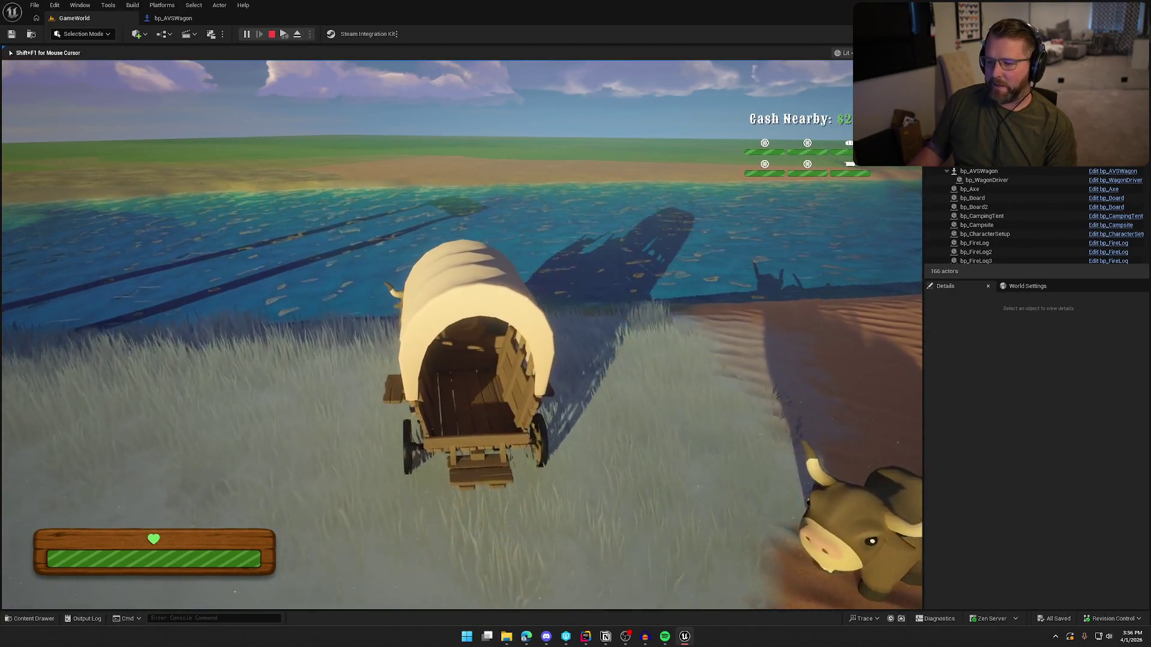
{"action": "key", "text": "w"}
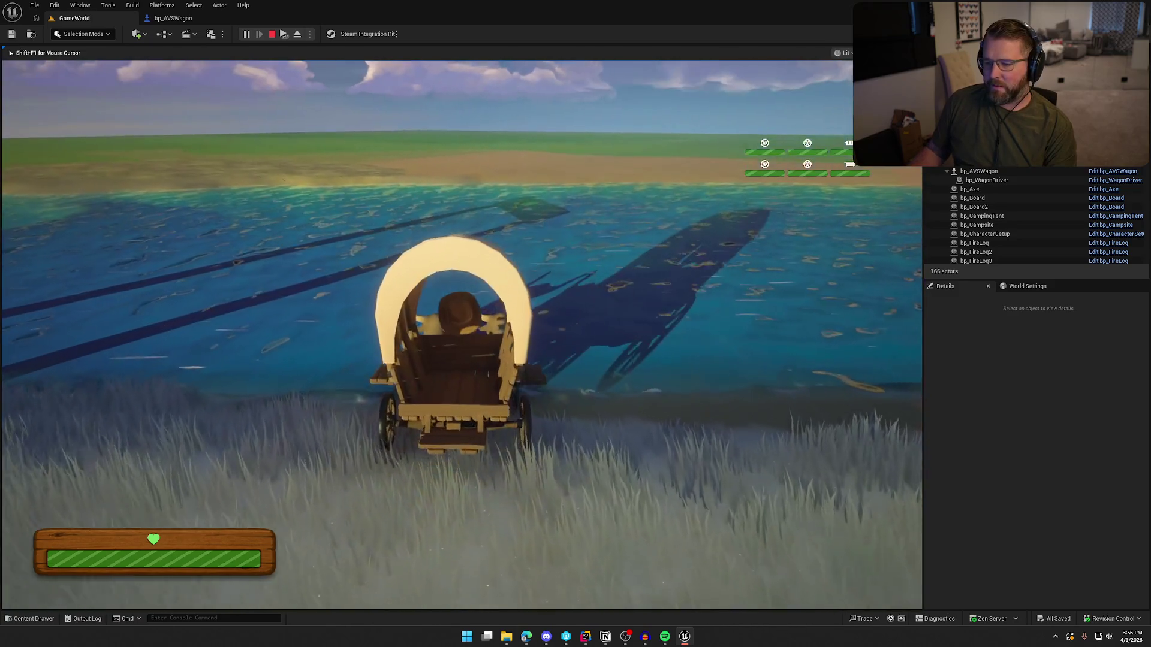
{"action": "key", "text": "w"}
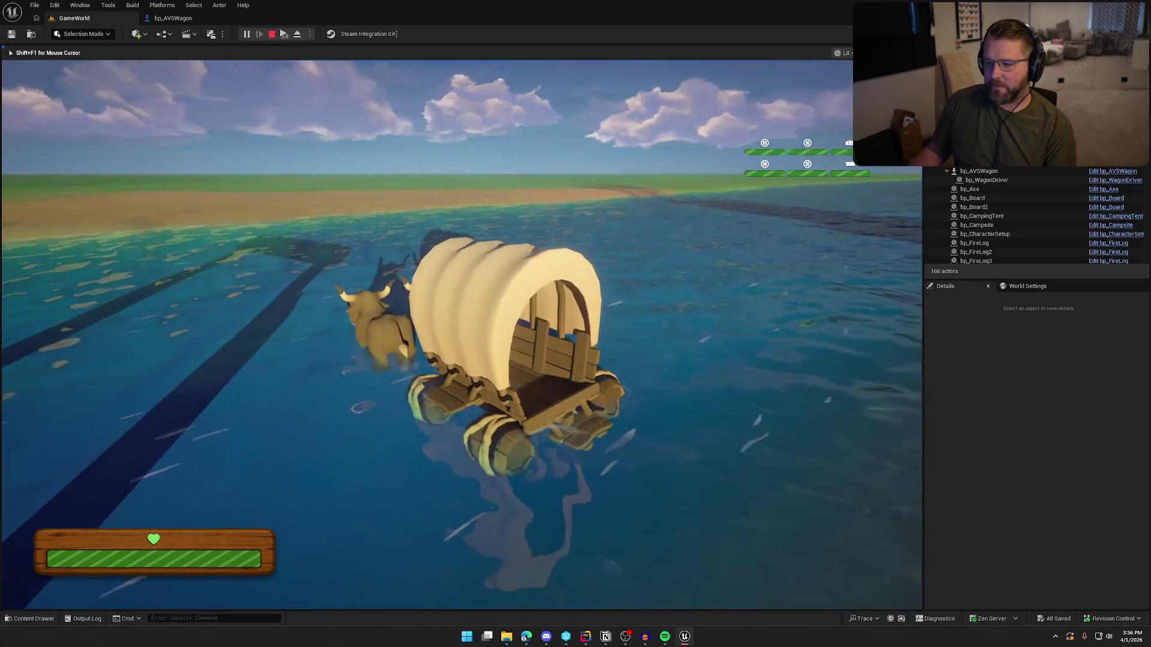
{"action": "key", "text": "a"}
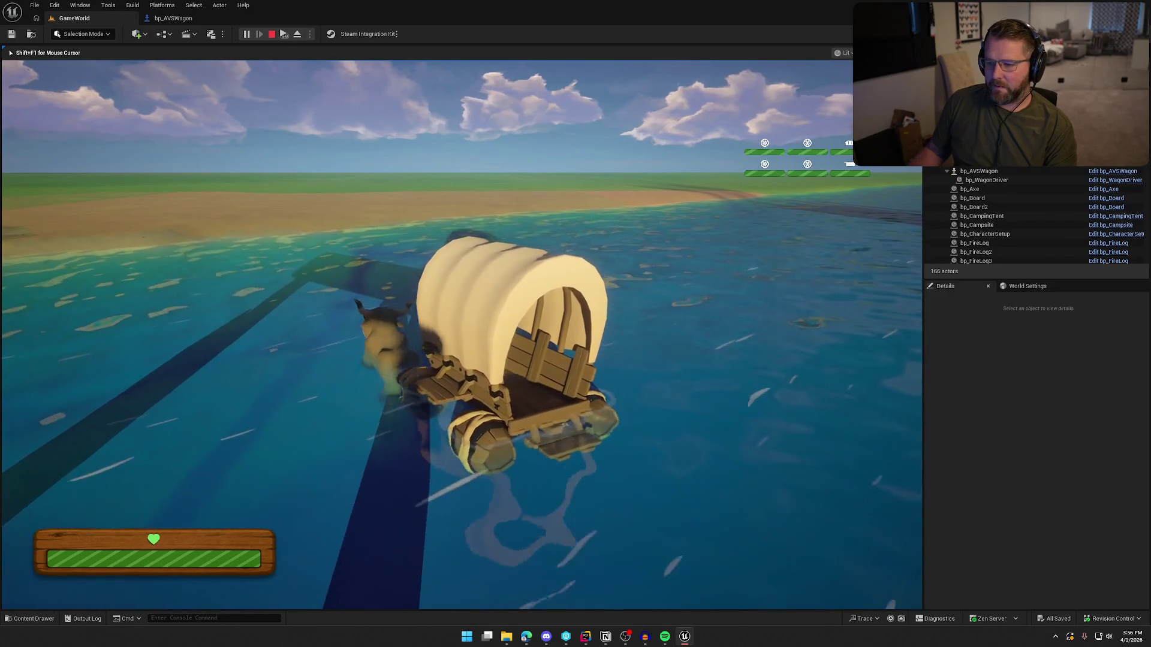
{"action": "key", "text": "a"}
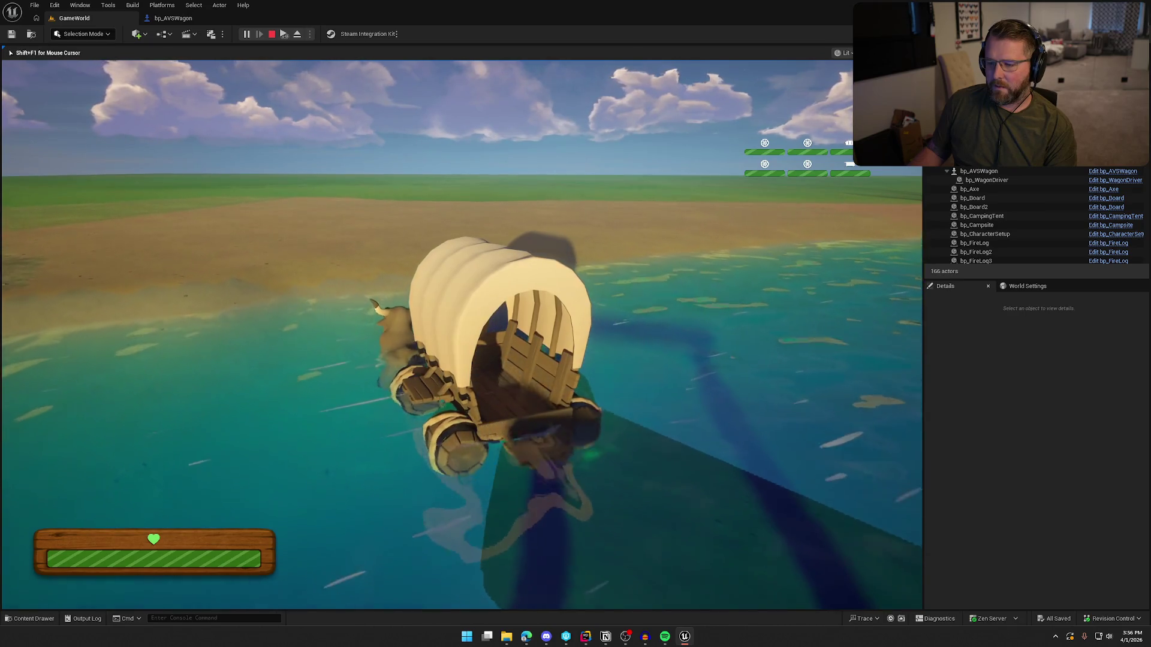
{"action": "key", "text": "d"}
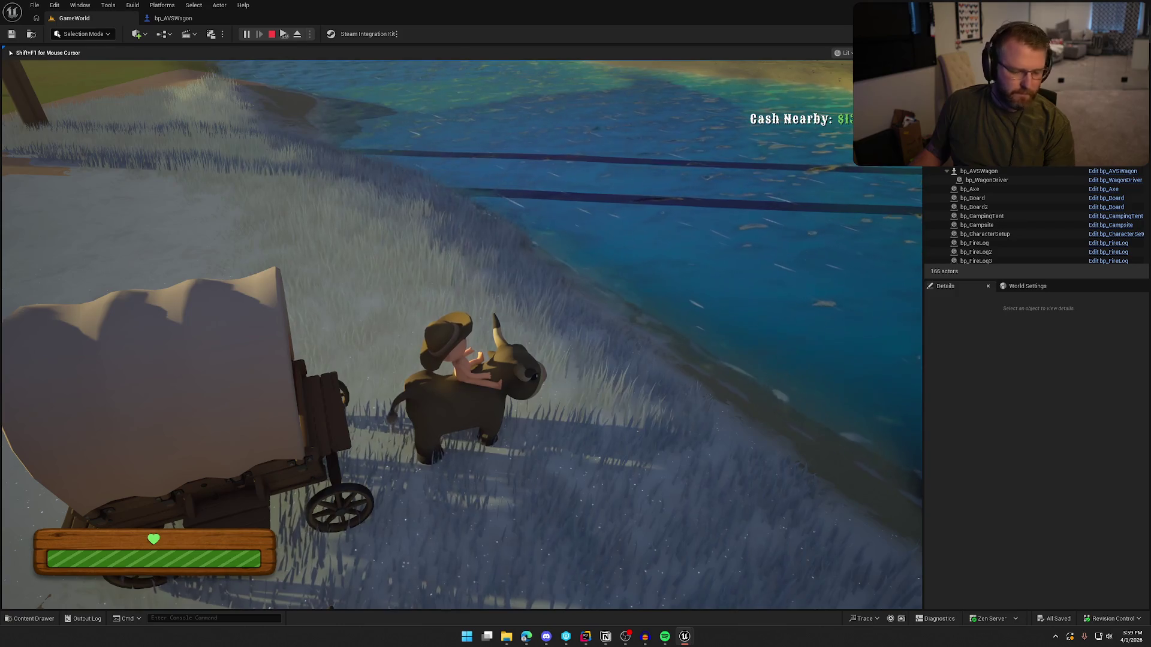
Dismount and remount the ox three times by the river, then stop the play session
{"action": "key", "text": "e"}
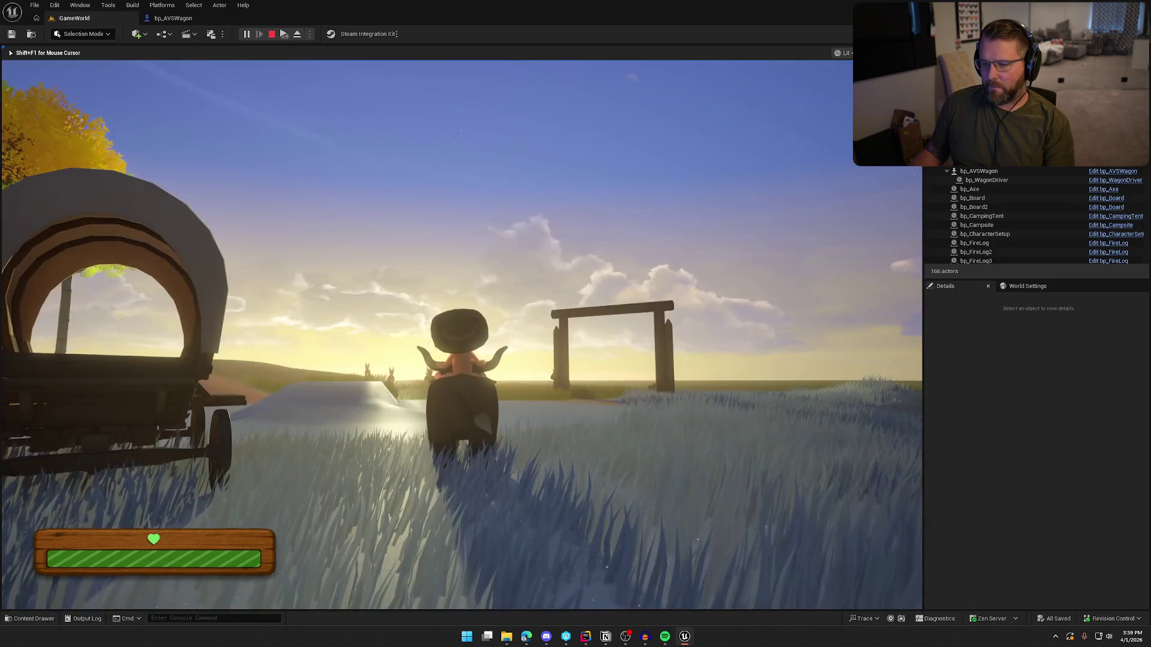
{"action": "key", "text": "e"}
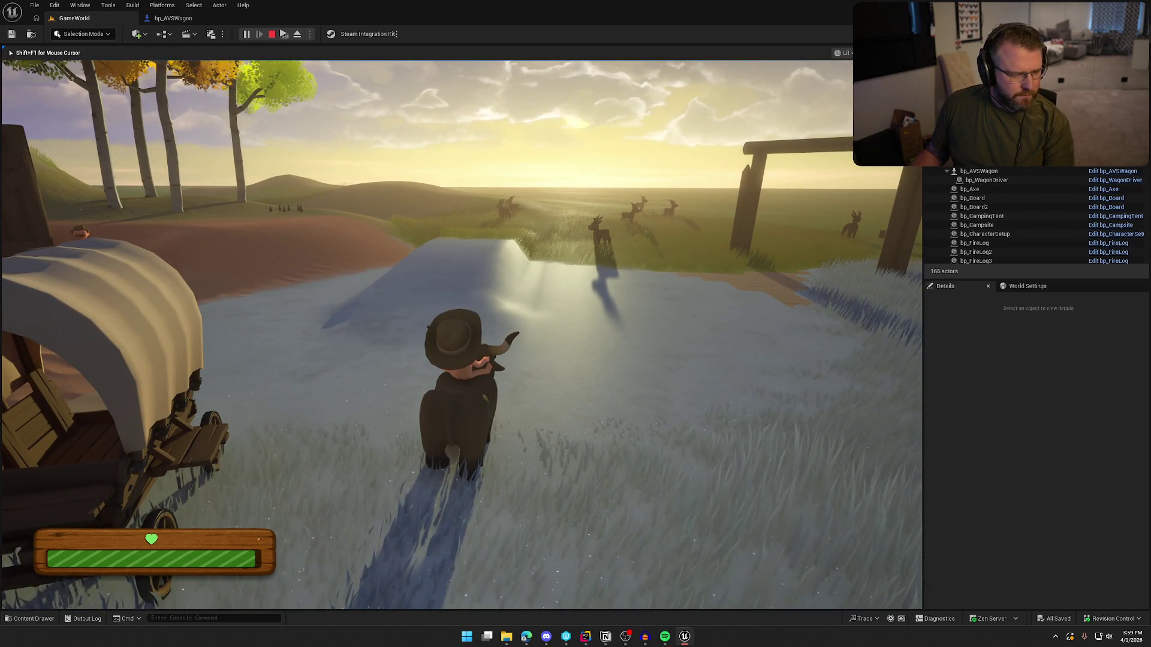
{"action": "key", "text": "e"}
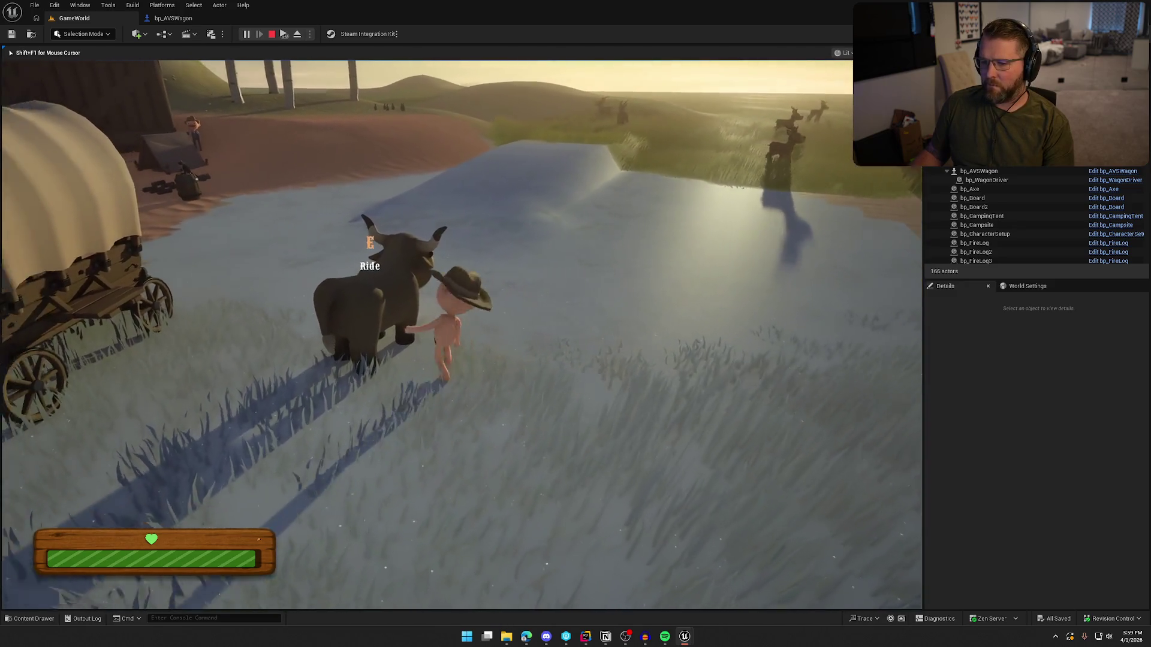
{"action": "key", "text": "e"}
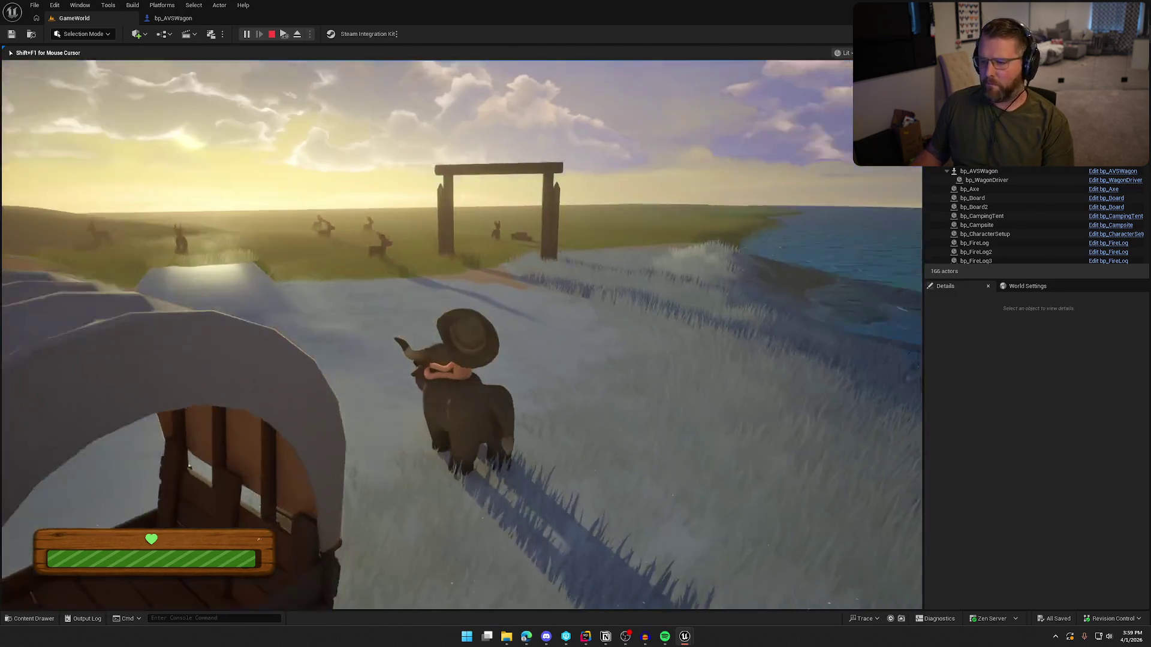
{"action": "key", "text": "e"}
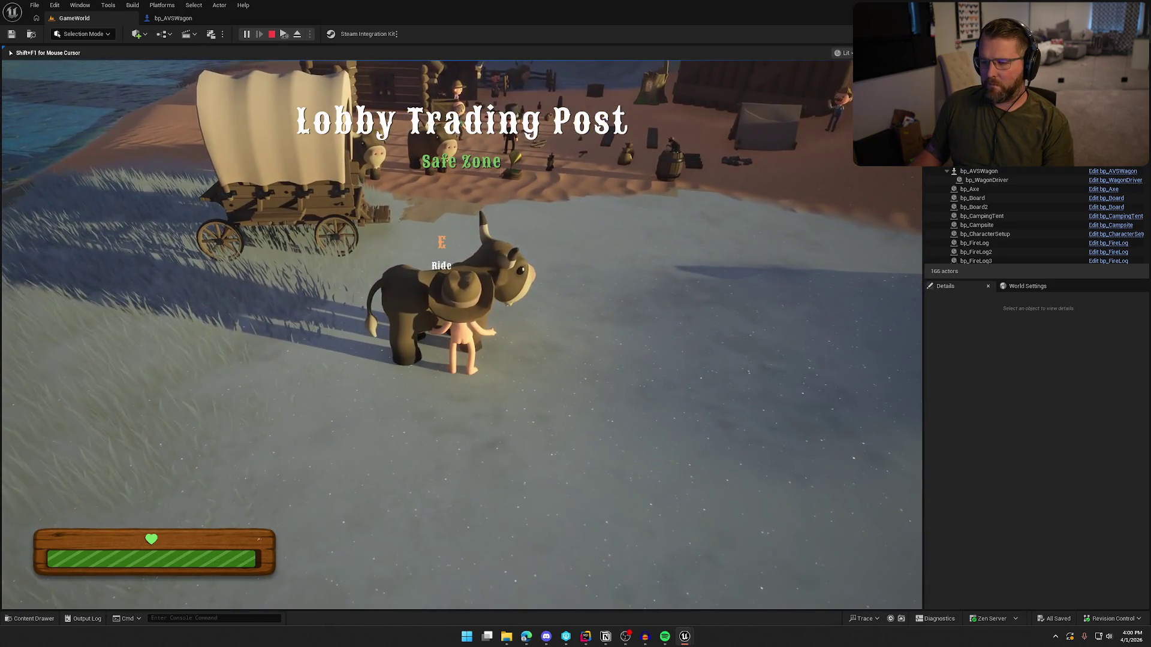
{"action": "key", "text": "e"}
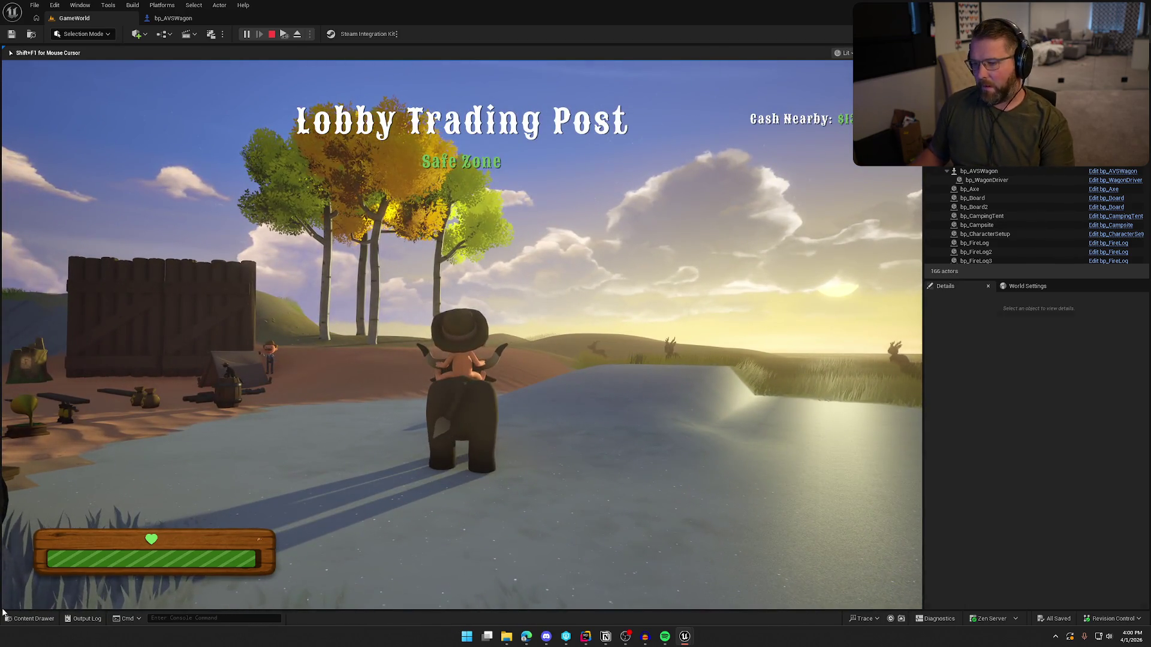
{"action": "key", "text": "Escape"}
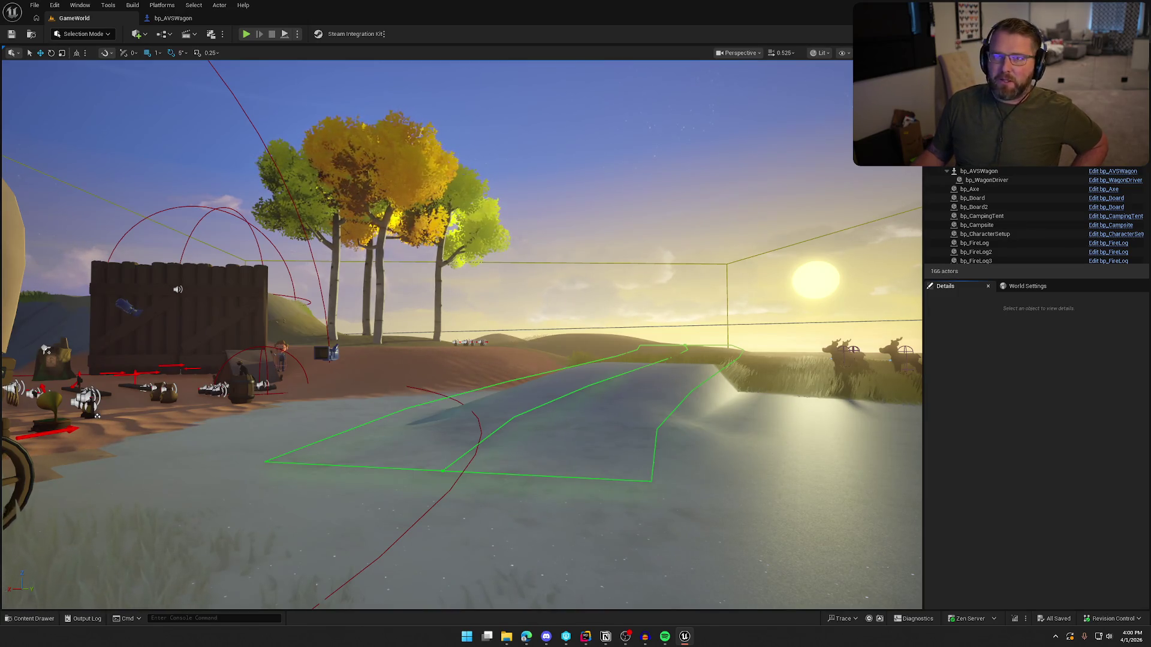
{"action": "key", "text": "alt+Tab"}
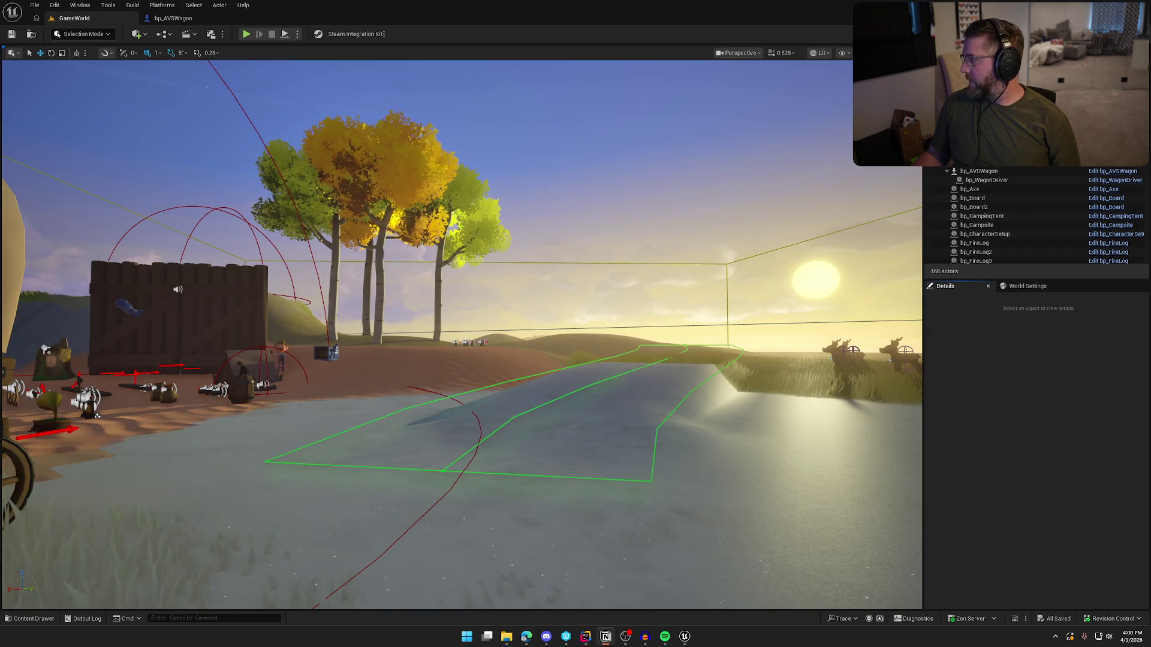
Bring the Notion To Do board to the front and dismiss the page preview
{"action": "left_click", "coordinate": [605, 637]}
{"action": "key", "text": "Escape"}
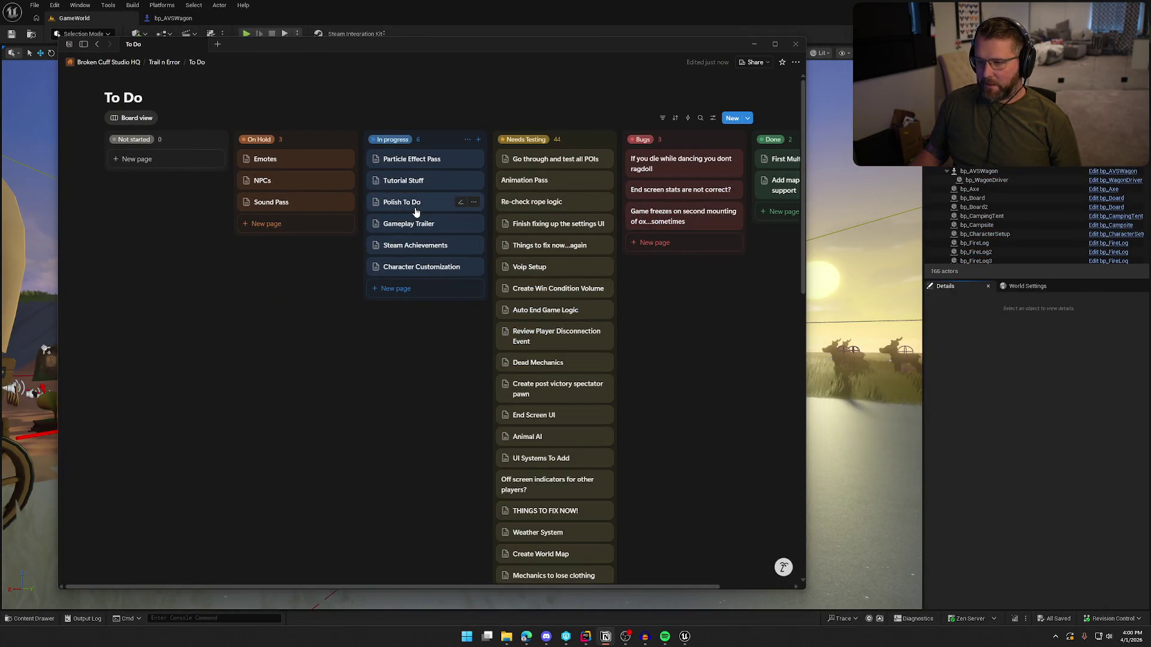
Move the Polish To Do card to Needs Testing and back into In progress, then open it
{"action": "left_click", "coordinate": [415, 212]}
{"action": "key", "text": "Escape"}
{"action": "left_click_drag", "start_coordinate": [392, 213], "coordinate": [528, 156]}
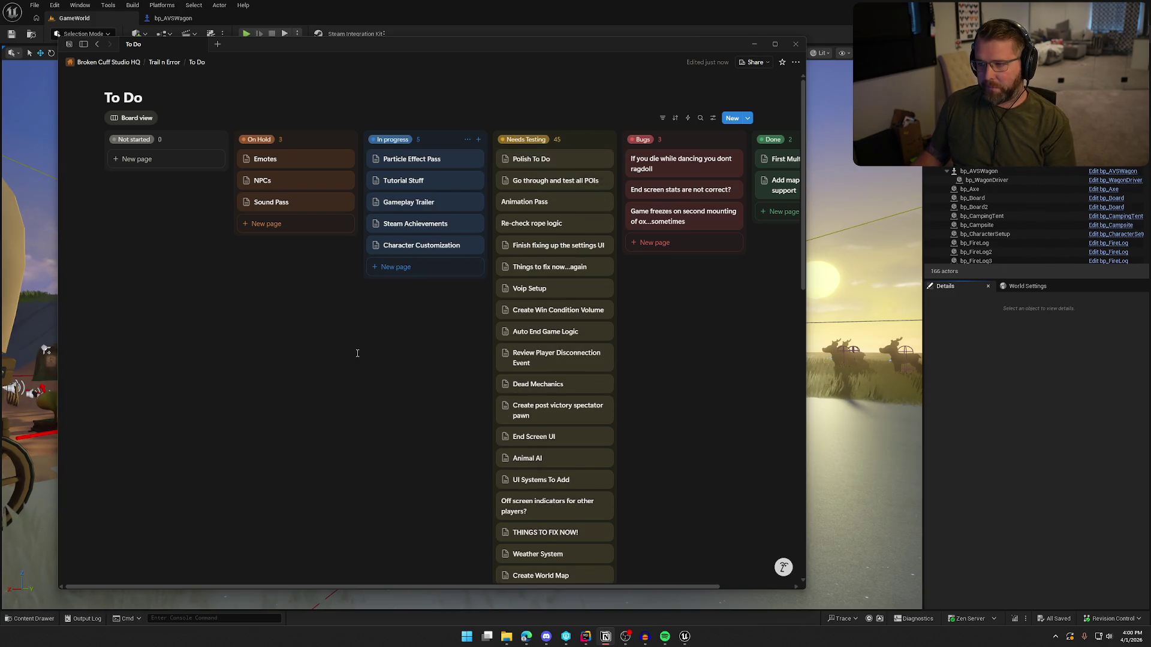
{"action": "left_click", "coordinate": [597, 140]}
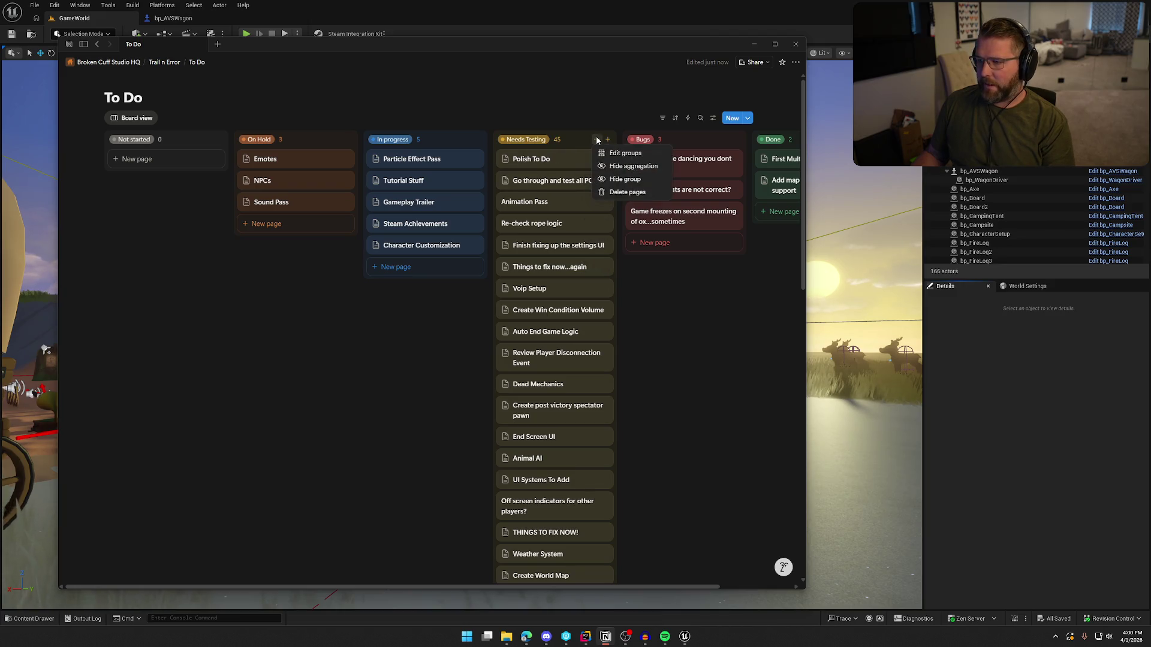
{"action": "key", "text": "Escape"}
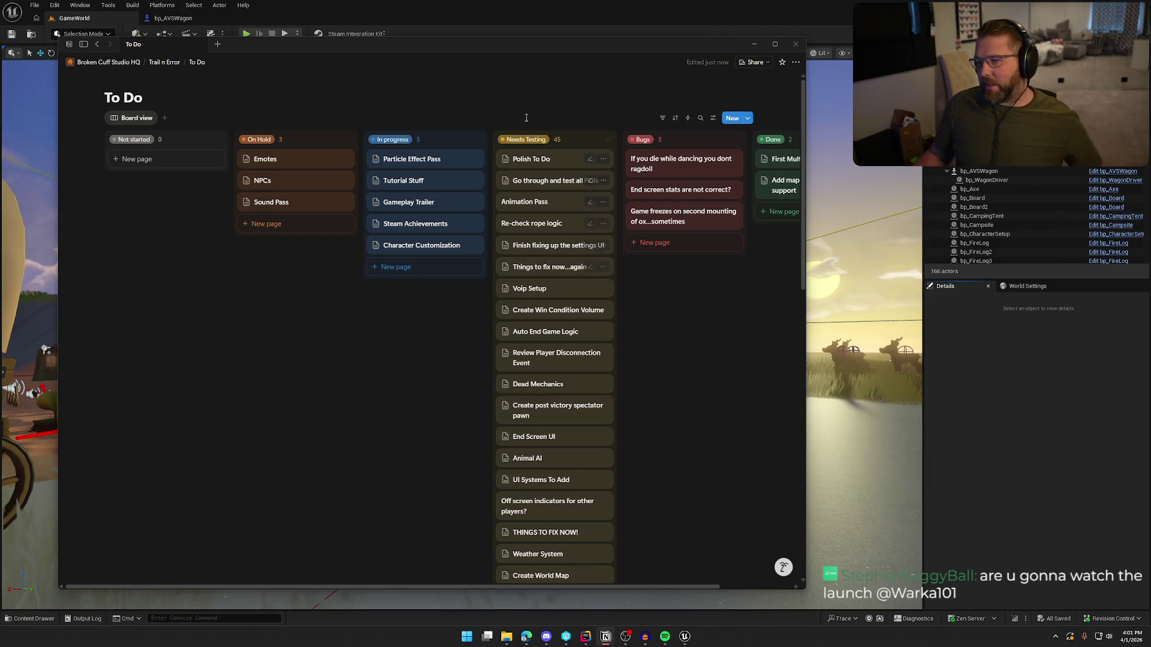
{"action": "mouse_move", "coordinate": [540, 160]}
{"action": "left_mouse_down"}
{"action": "mouse_move", "coordinate": [396, 168]}
{"action": "mouse_move", "coordinate": [412, 172]}
{"action": "left_mouse_up"}
{"action": "left_click", "coordinate": [414, 182]}
Add to-dos 'Add button interact UI when riding ox' and 'Update button interact UI to match the player keybinds'
{"action": "key", "text": "Return"}
{"action": "type", "text": "Add "}
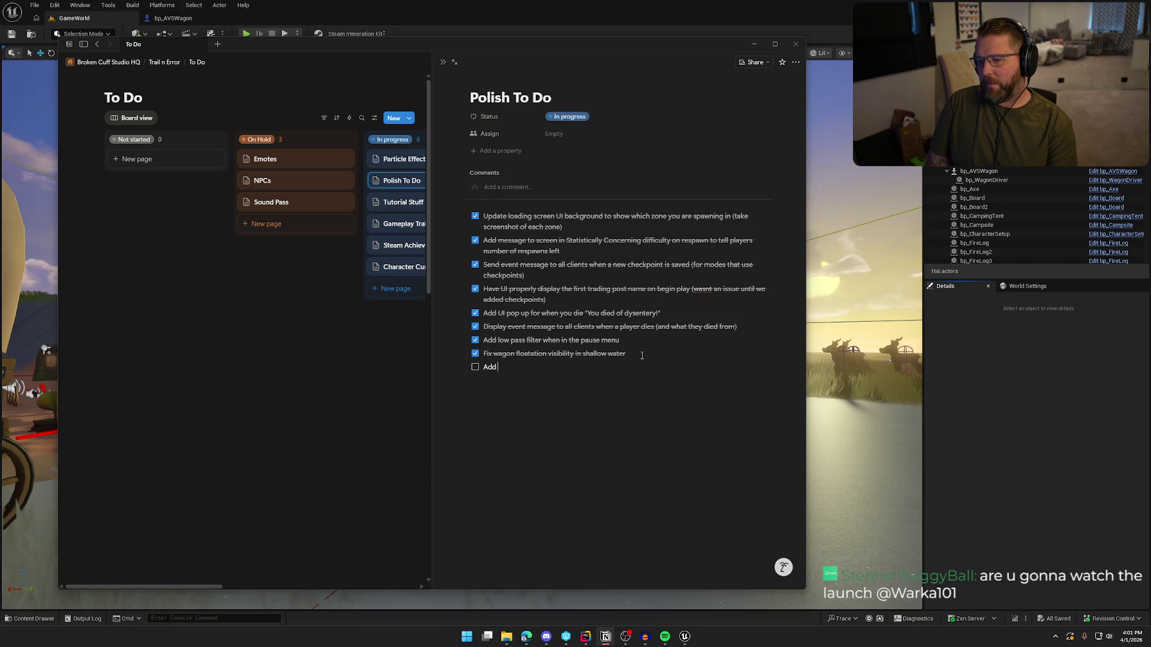
{"action": "type", "text": "button interact UI when riding ox ("}
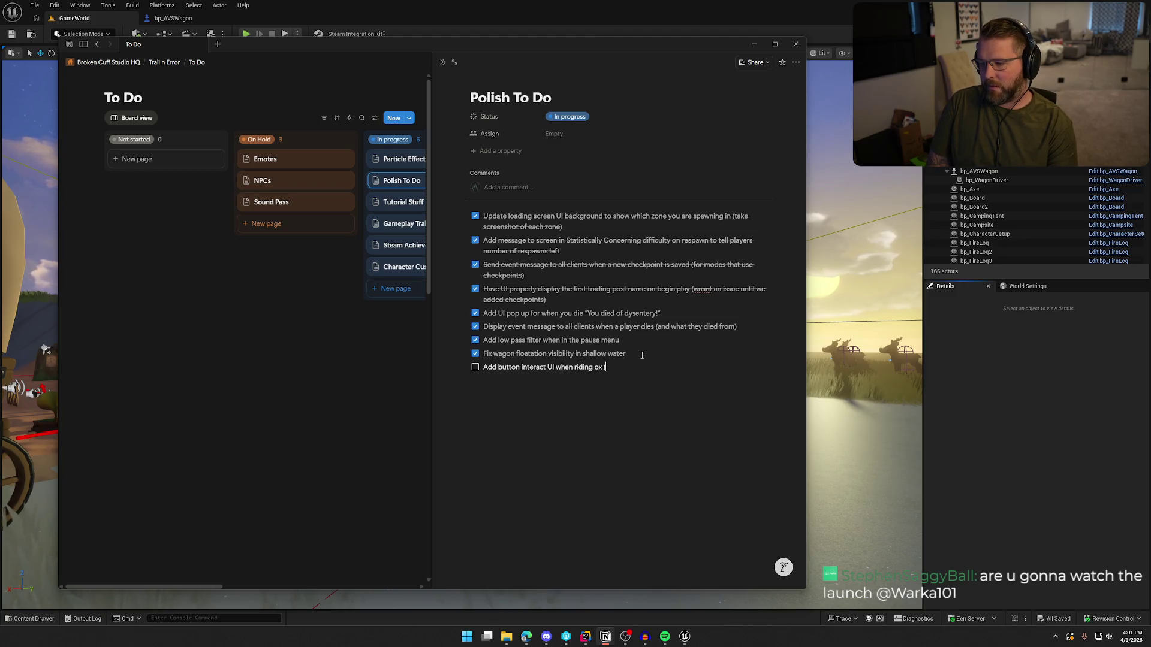
{"action": "type", "text": "on to attach to wagon)"}
{"action": "key", "text": "Return"}
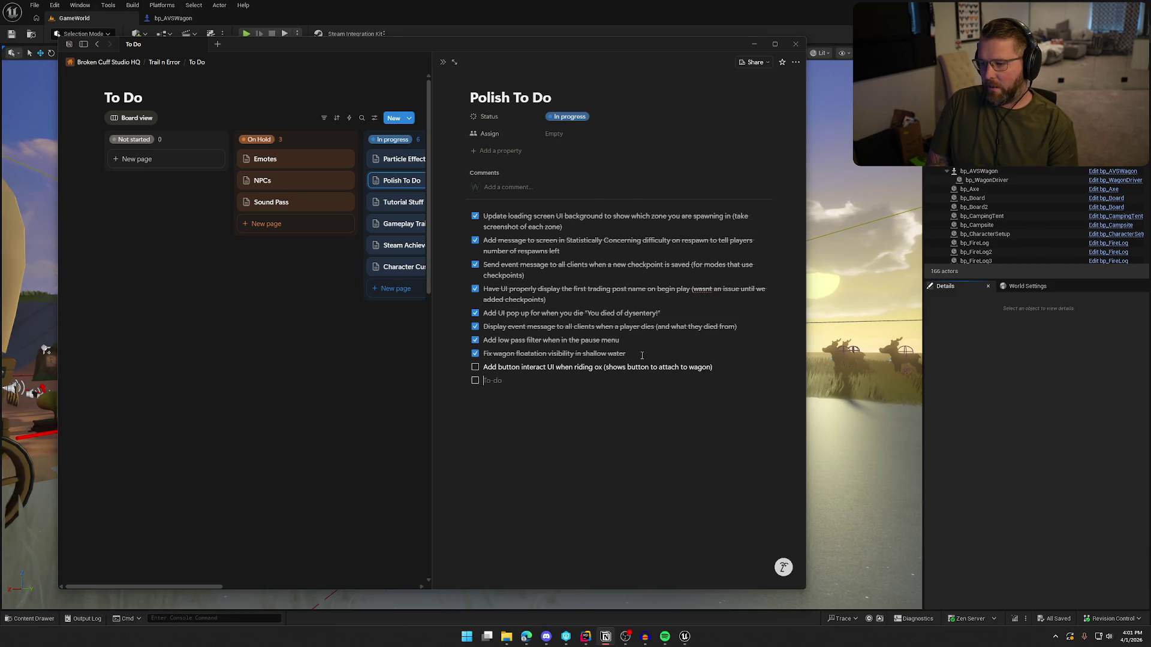
{"action": "type", "text": "Update bt"}
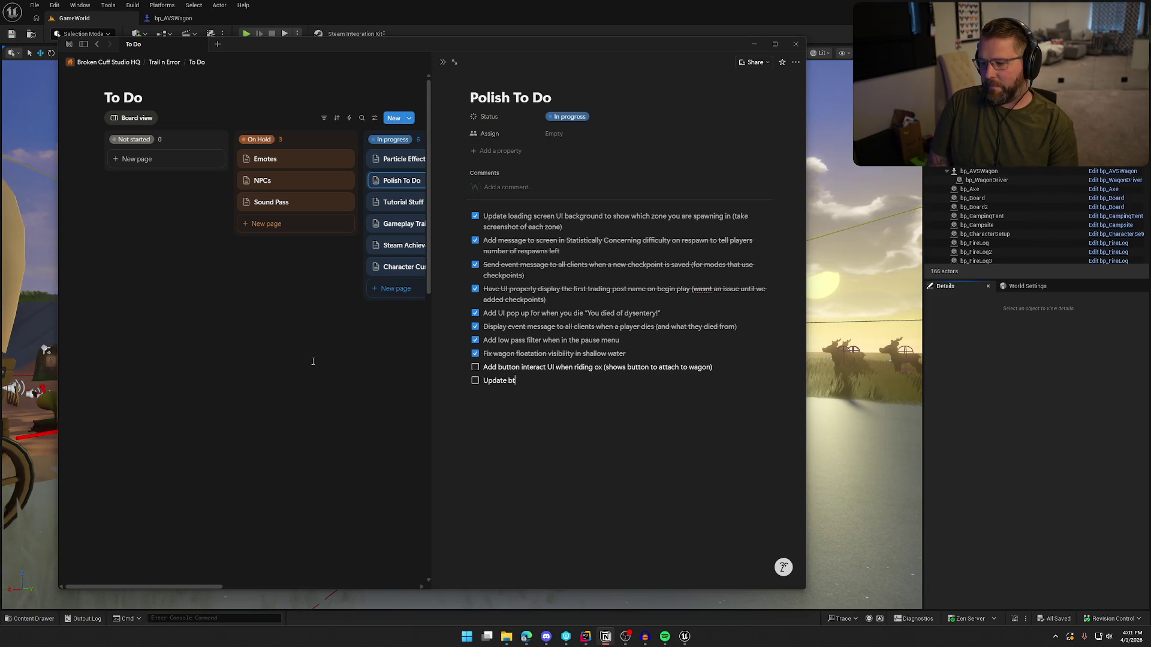
{"action": "key", "text": "BackSpace"}
{"action": "type", "text": "utton interac"}
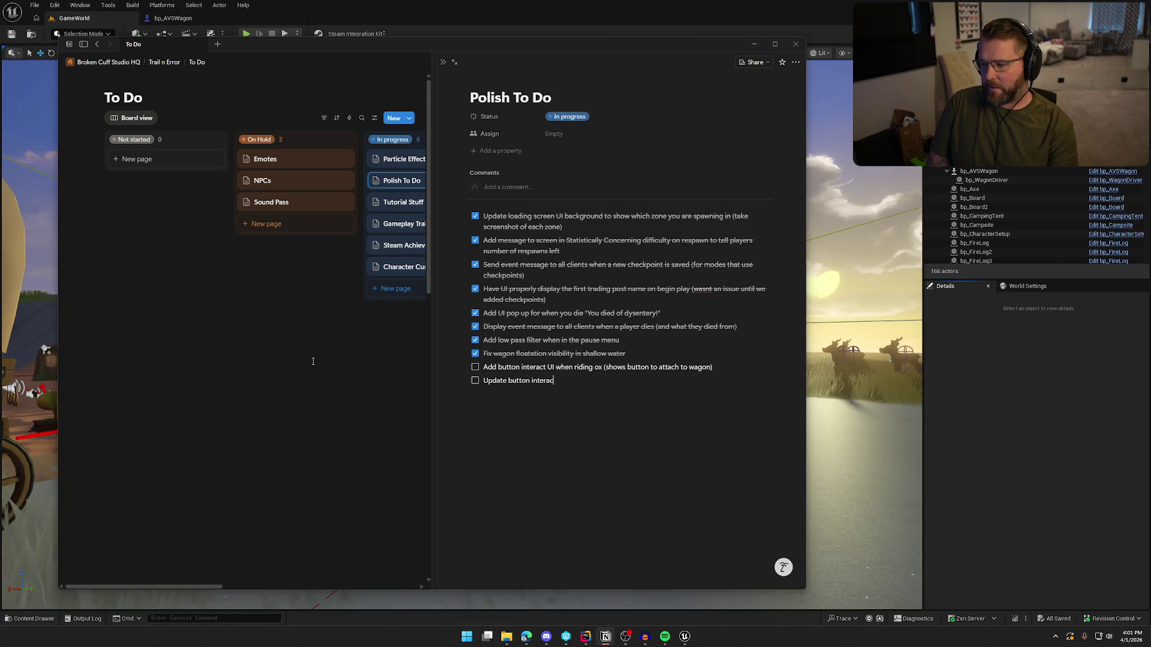
{"action": "type", "text": "t UI to match"}
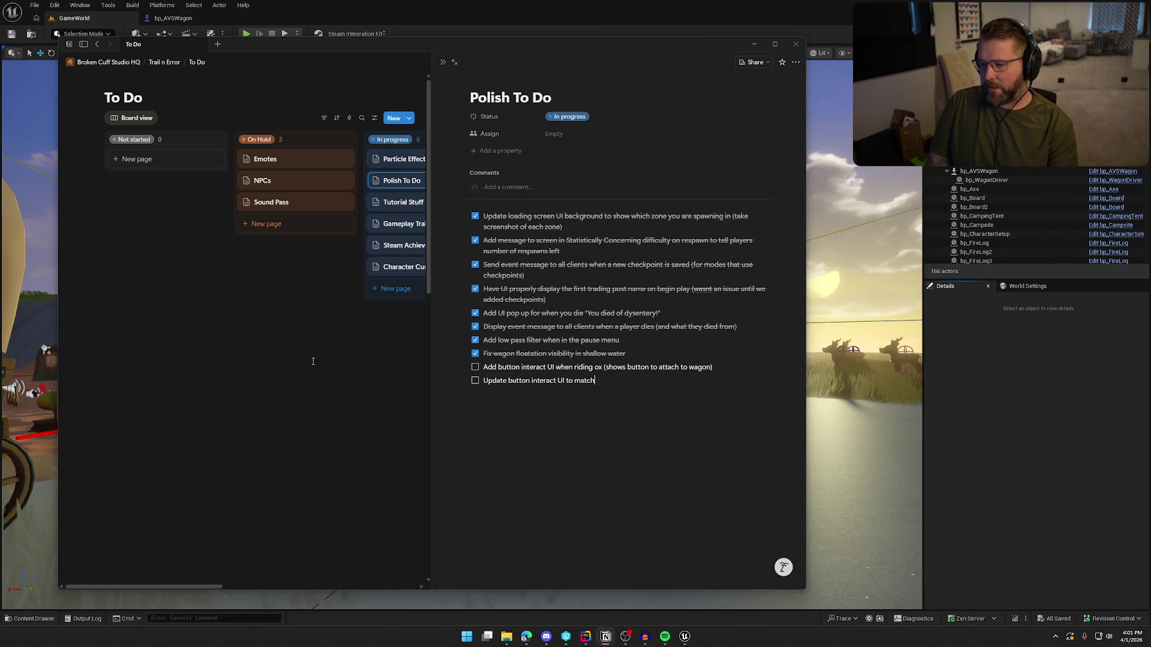
{"action": "type", "text": " the player keybinds set"}
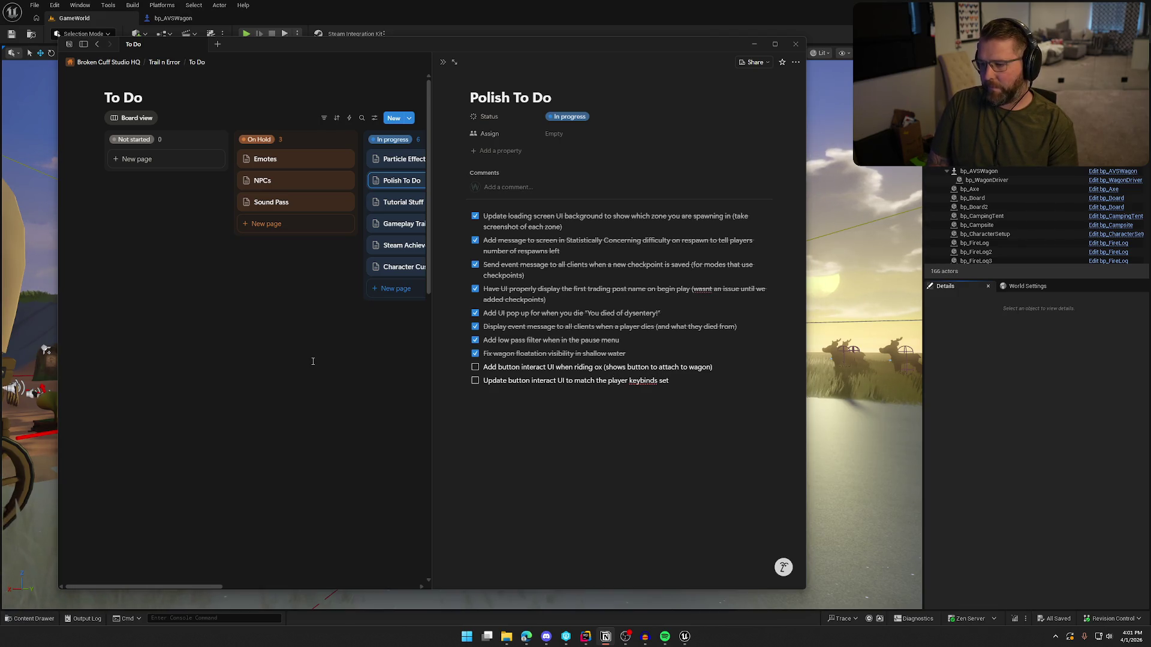
Close the page and add Bugs card 'Changing keybind didnt seem to load properly on next UI open'
{"action": "left_click", "coordinate": [313, 362]}
{"action": "left_click", "coordinate": [648, 242]}
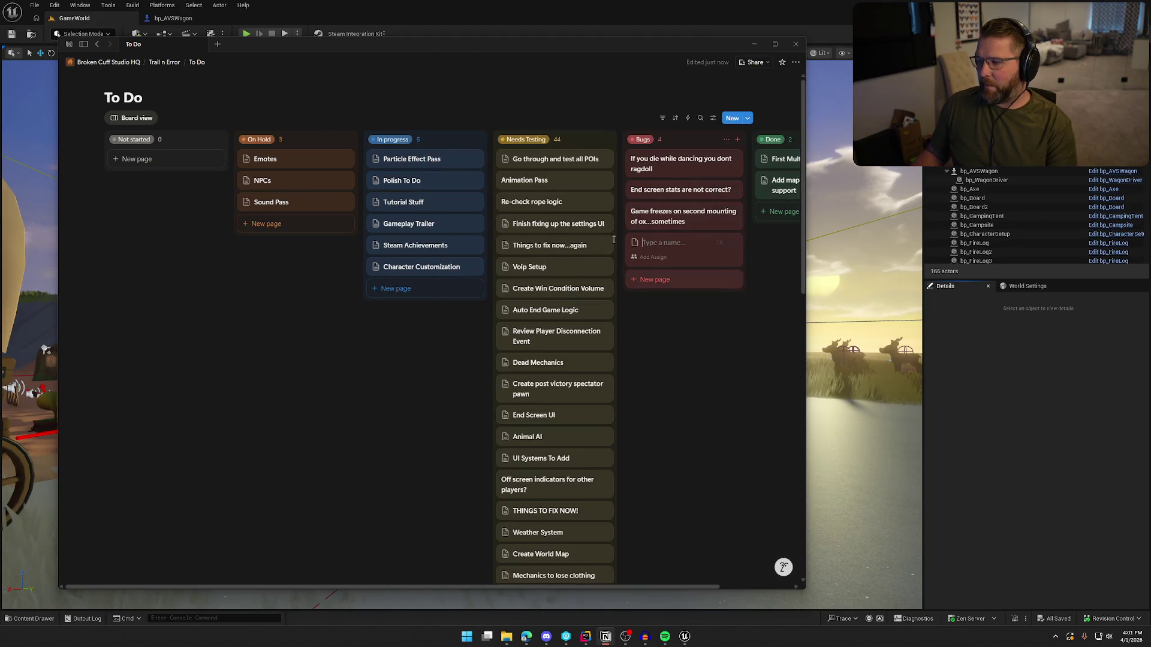
{"action": "type", "text": "Chang"}
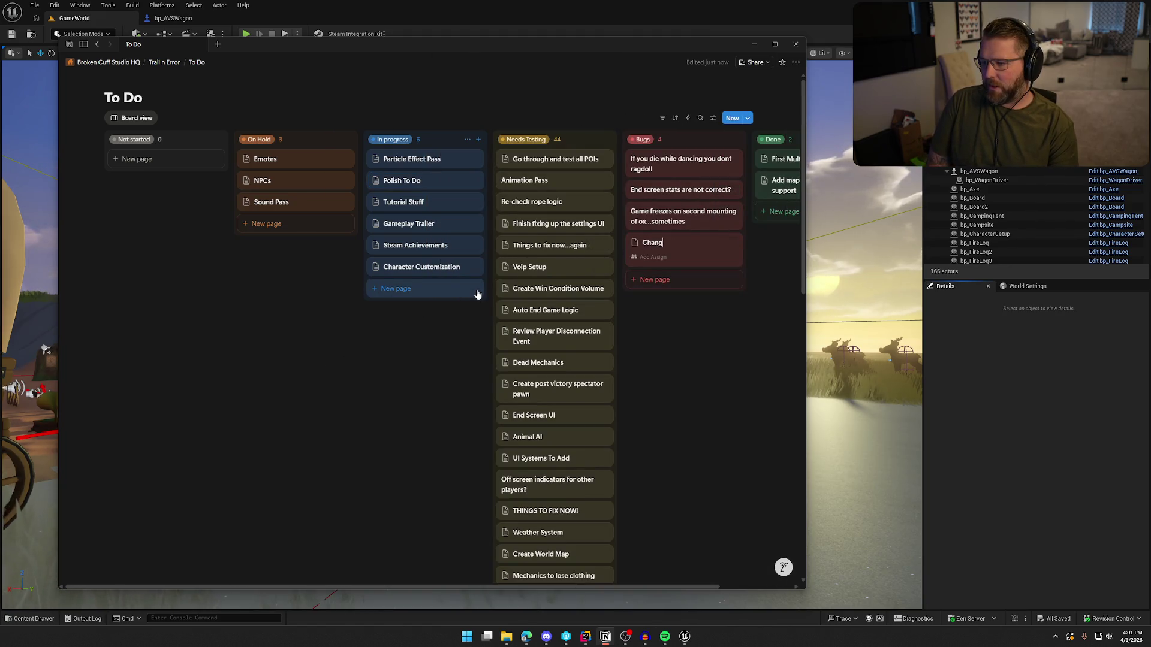
{"action": "type", "text": "ing keybind didnt"}
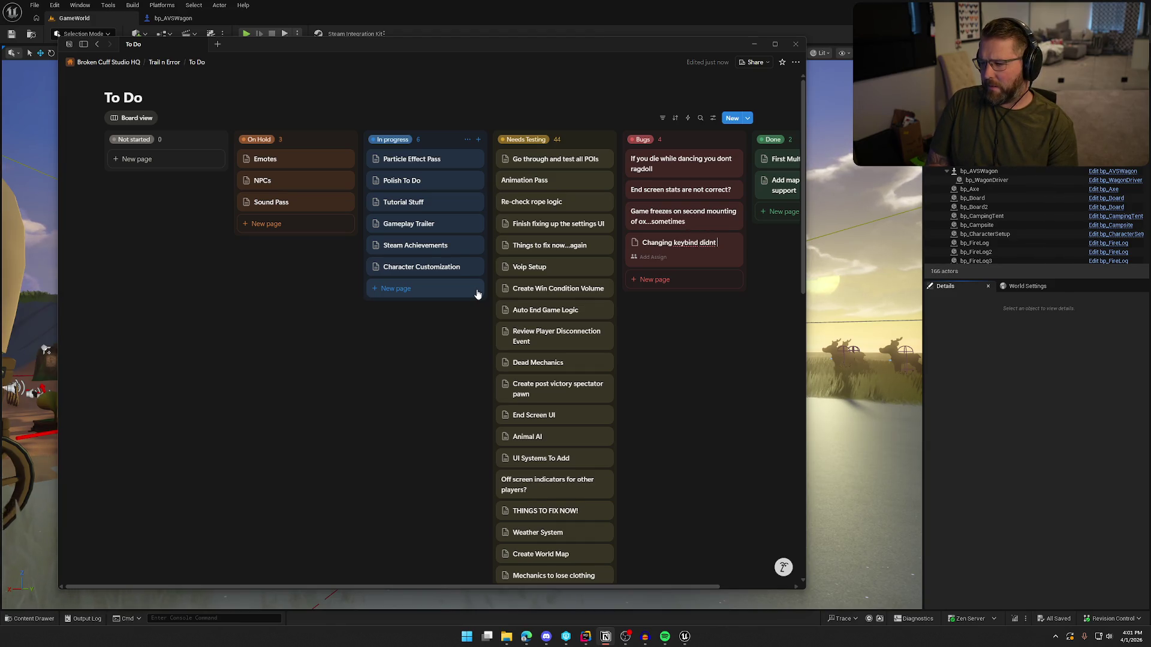
{"action": "type", "text": " seem to load"}
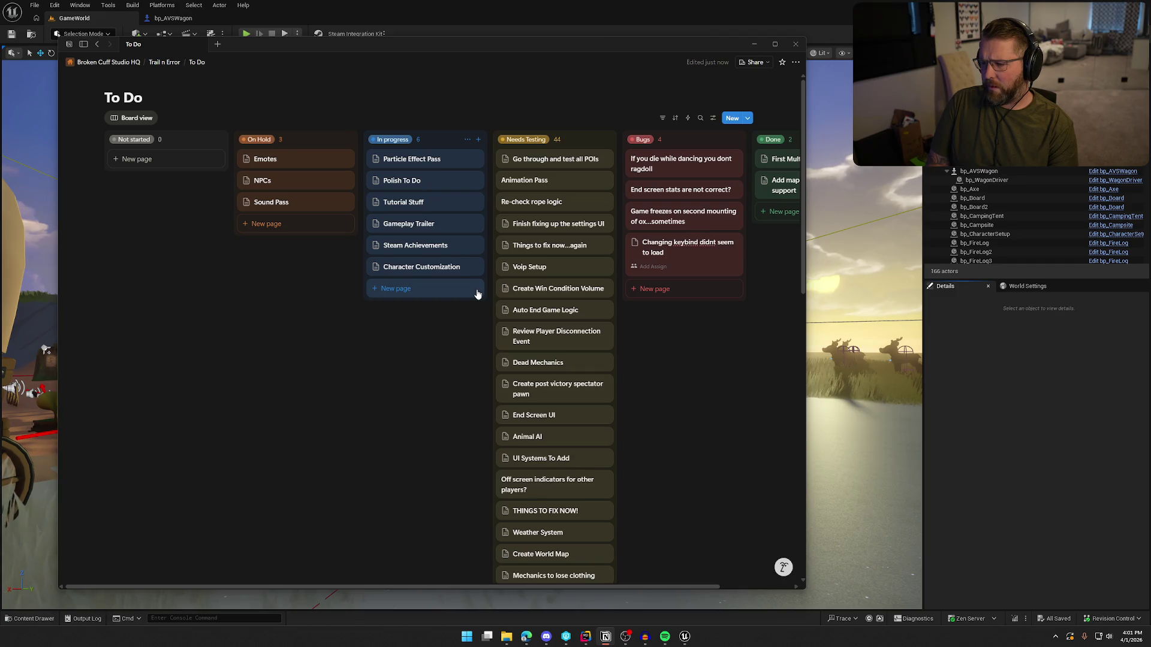
{"action": "type", "text": " properly on next UI open"}
{"action": "key", "text": "Return"}
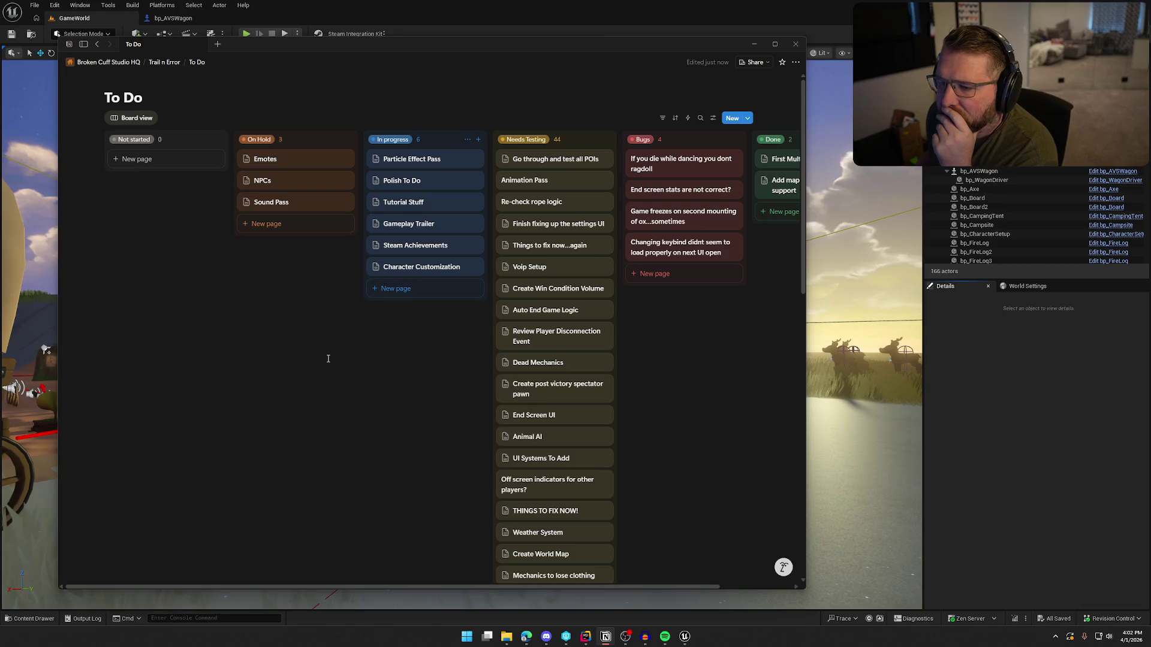
{"action": "left_click", "coordinate": [428, 181]}
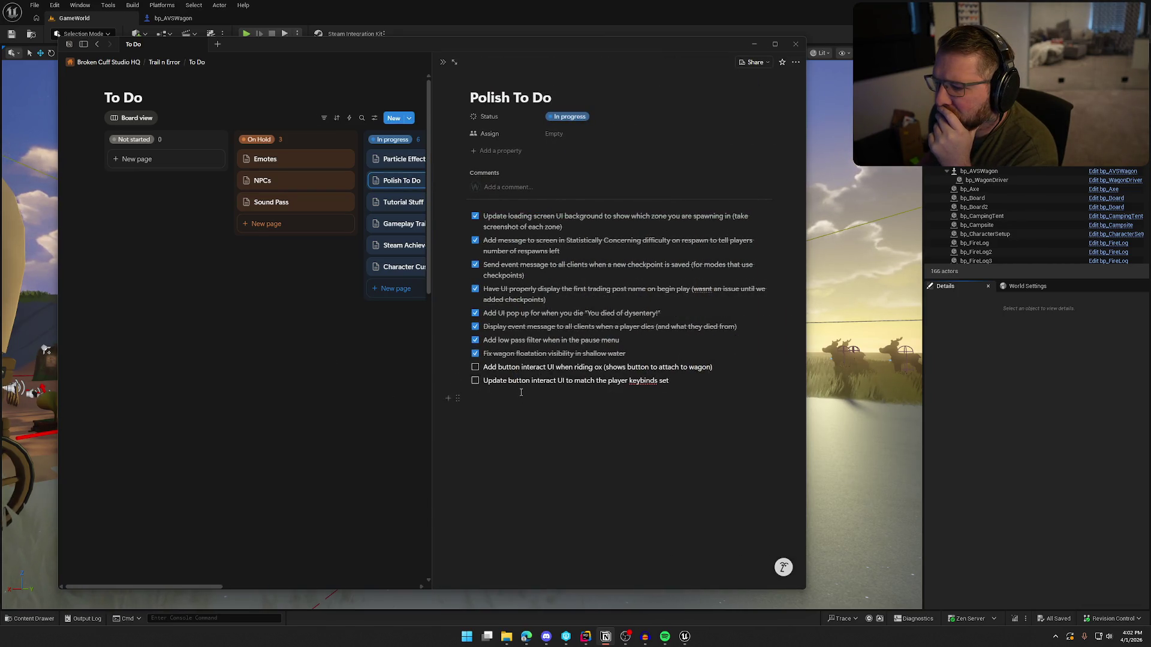
{"action": "left_click", "coordinate": [327, 360]}
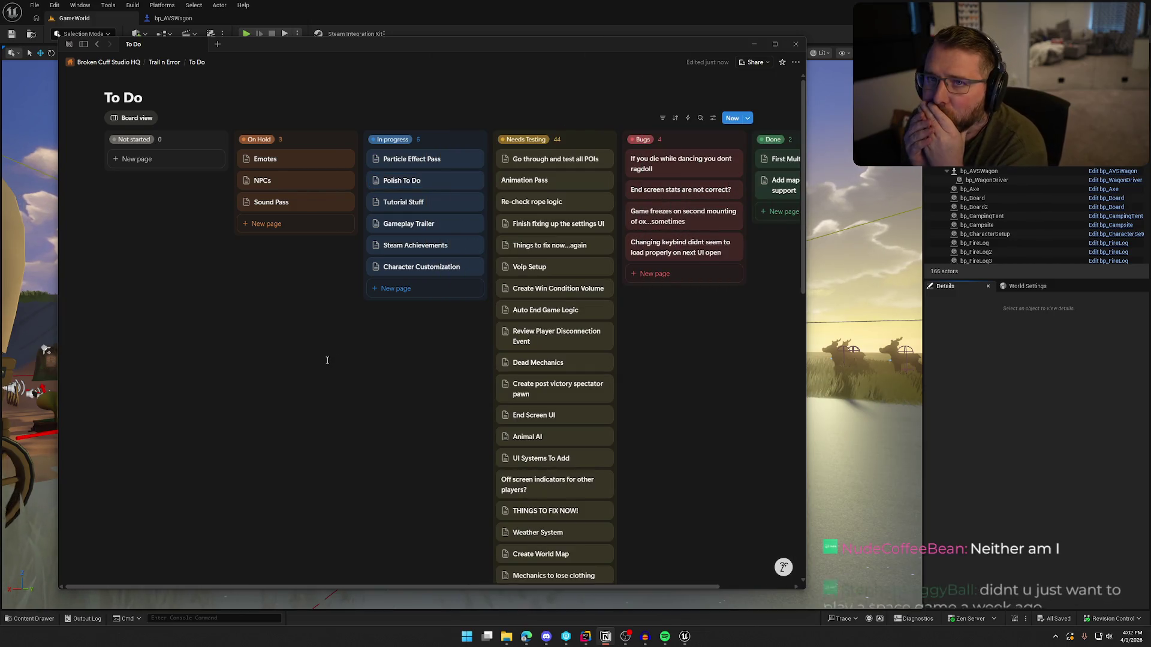
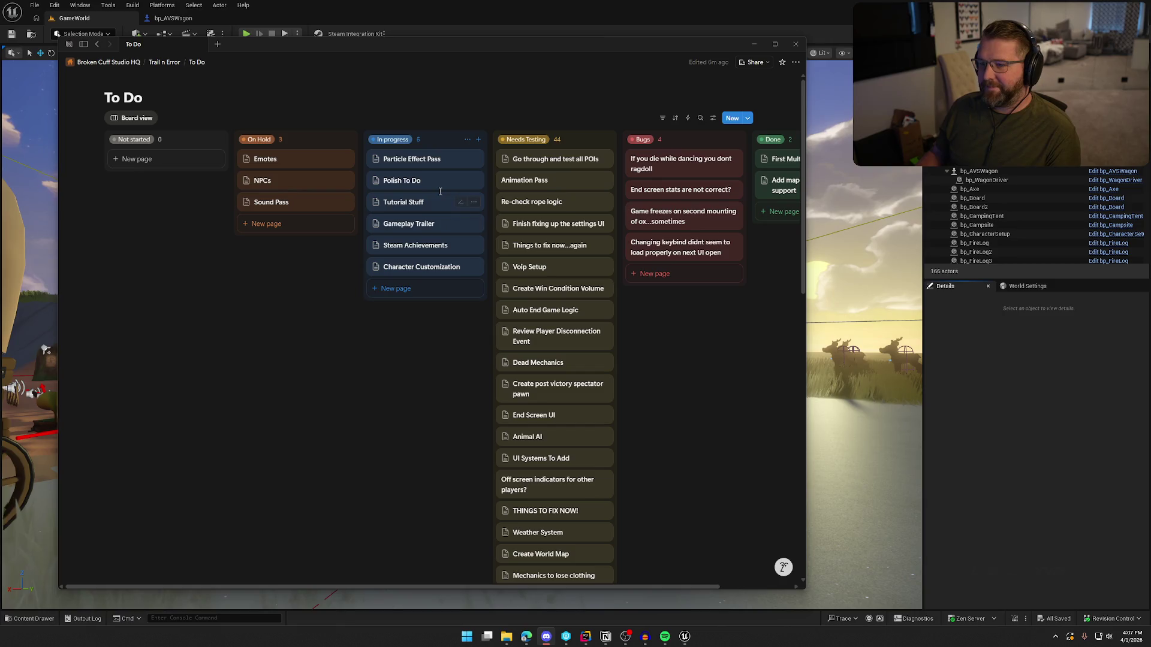
Review the Particle Effect Pass checklist in Notion, then close the To Do board
{"action": "left_click", "coordinate": [412, 161]}
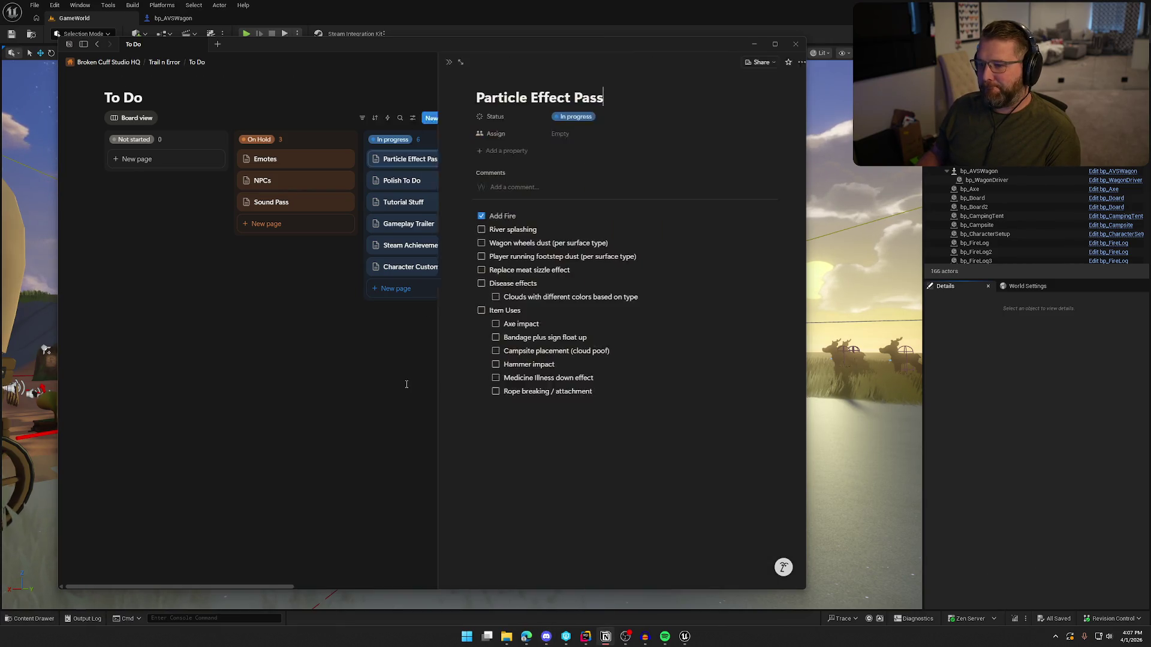
{"action": "left_click", "coordinate": [379, 410]}
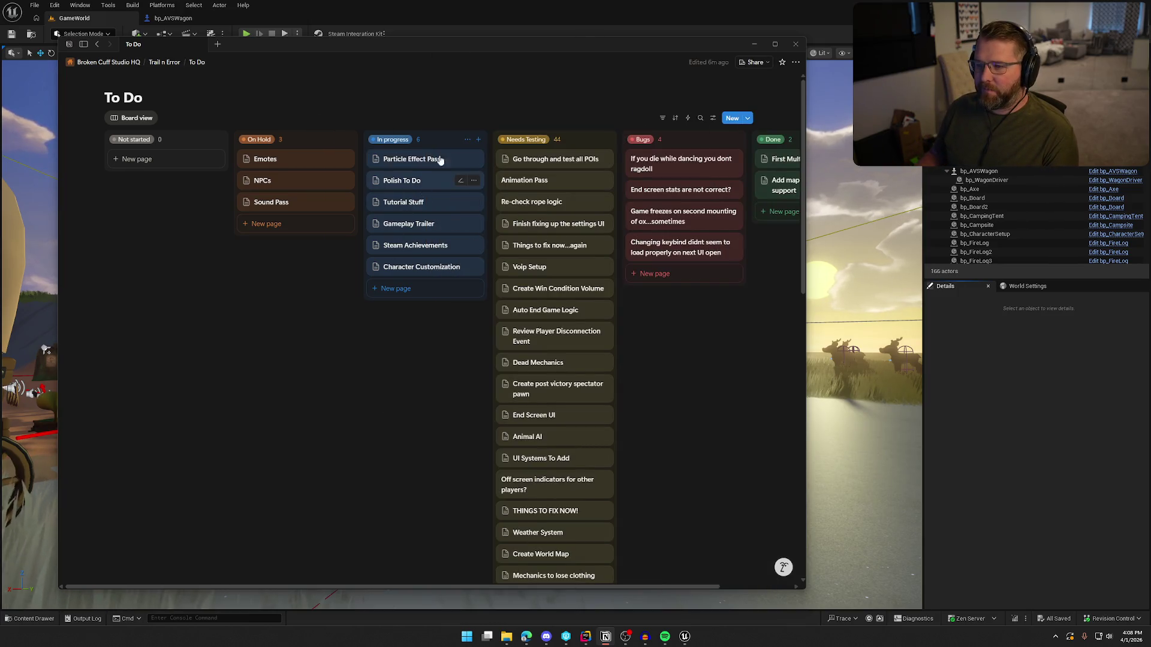
{"action": "left_click", "coordinate": [1070, 390]}
{"action": "key", "text": "ctrl+space"}
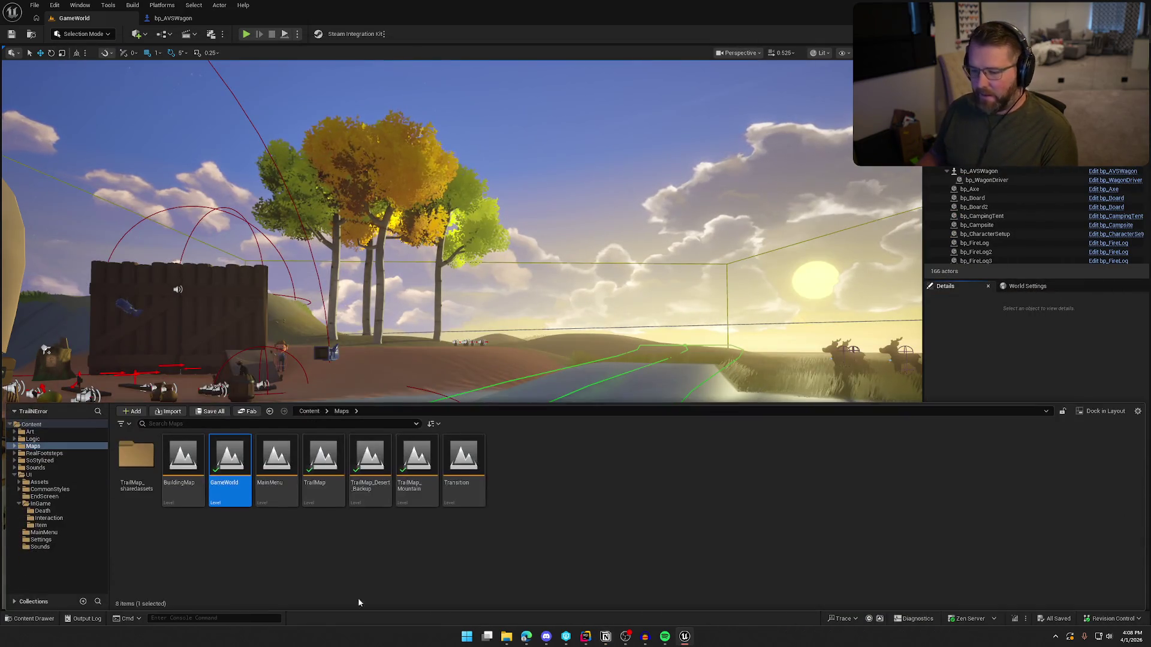
Import the TrialandError_Logo PNG into the UI/Assets folder
{"action": "left_click", "coordinate": [99, 481]}
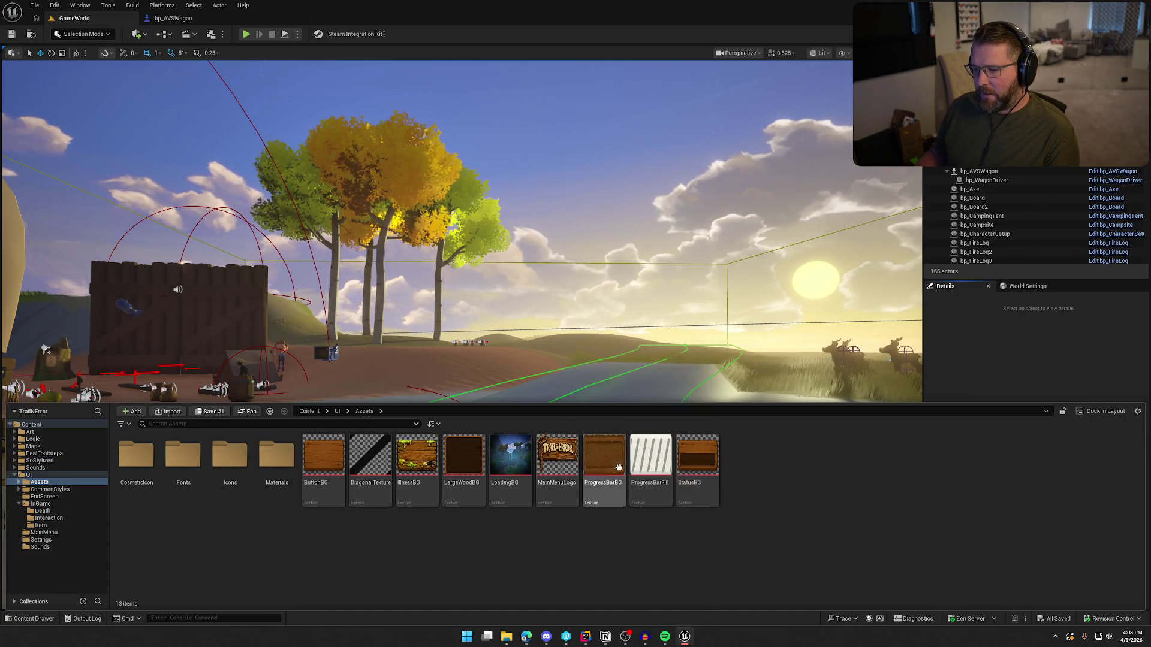
{"action": "key", "text": "alt+Tab"}
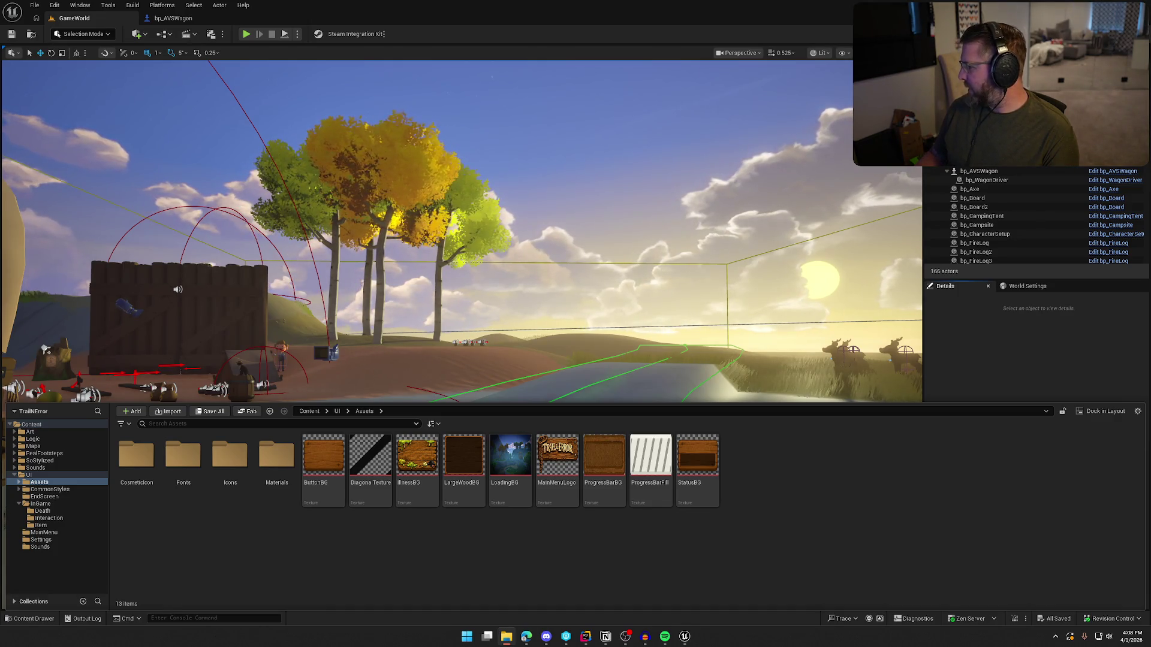
{"action": "mouse_move", "coordinate": [819, 465]}
{"action": "left_mouse_down"}
{"action": "mouse_move", "coordinate": [788, 447]}
{"action": "mouse_move", "coordinate": [768, 514]}
{"action": "left_mouse_up"}
Set the logo texture's Mip Gen Settings to FromTextureGroup and Texture Group to UI
{"action": "double_click", "coordinate": [744, 462]}
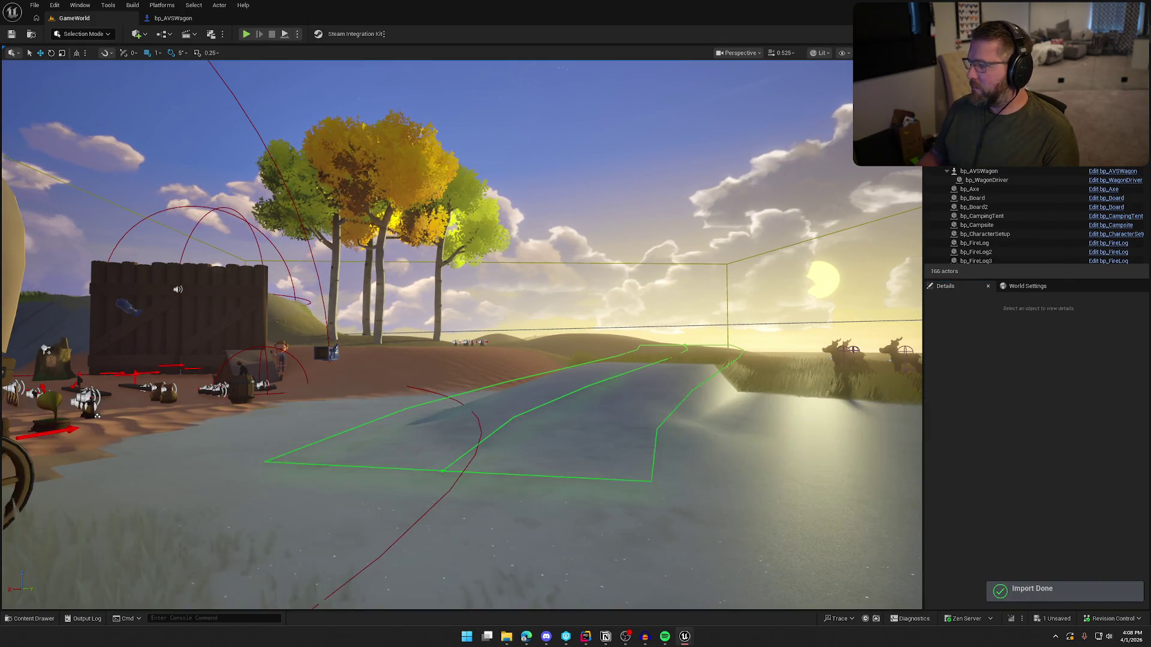
{"action": "left_click_drag", "start_coordinate": [388, 103], "coordinate": [275, 18]}
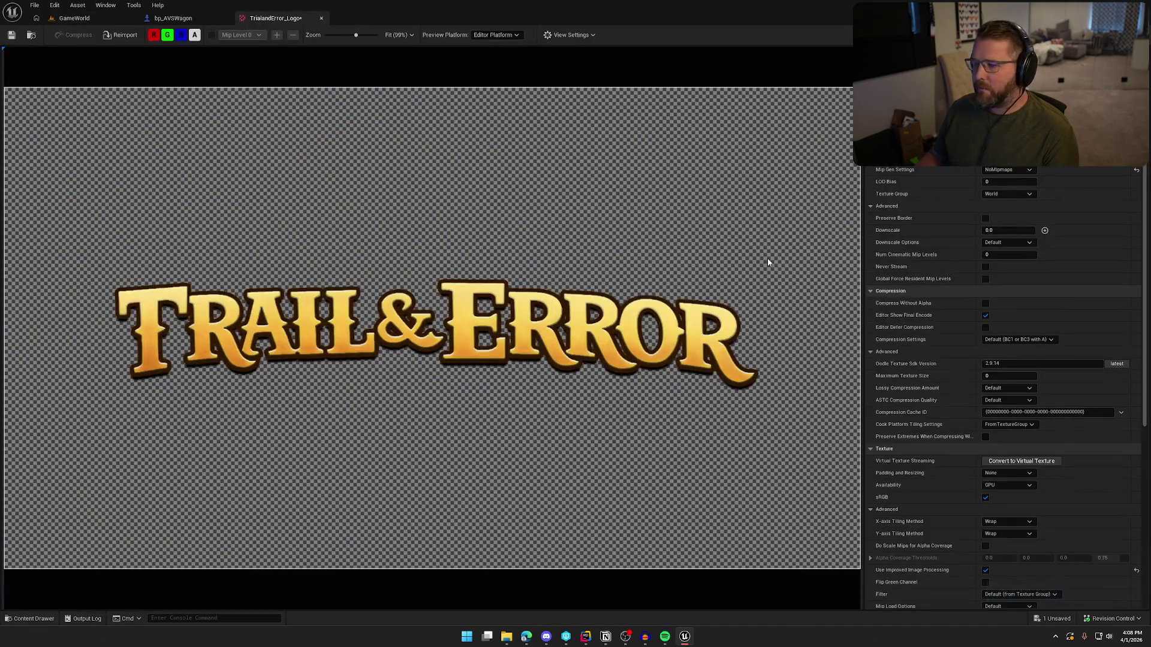
{"action": "left_click", "coordinate": [1011, 171]}
{"action": "left_click", "coordinate": [1001, 212]}
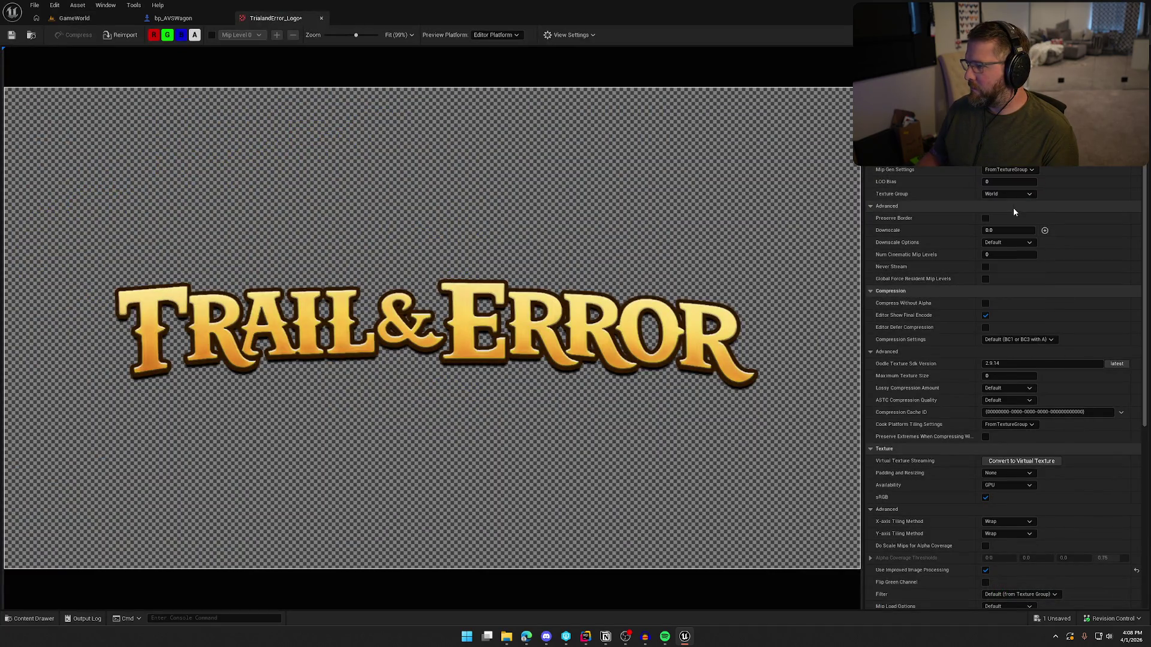
{"action": "left_click", "coordinate": [1007, 194]}
{"action": "left_click", "coordinate": [1008, 349]}
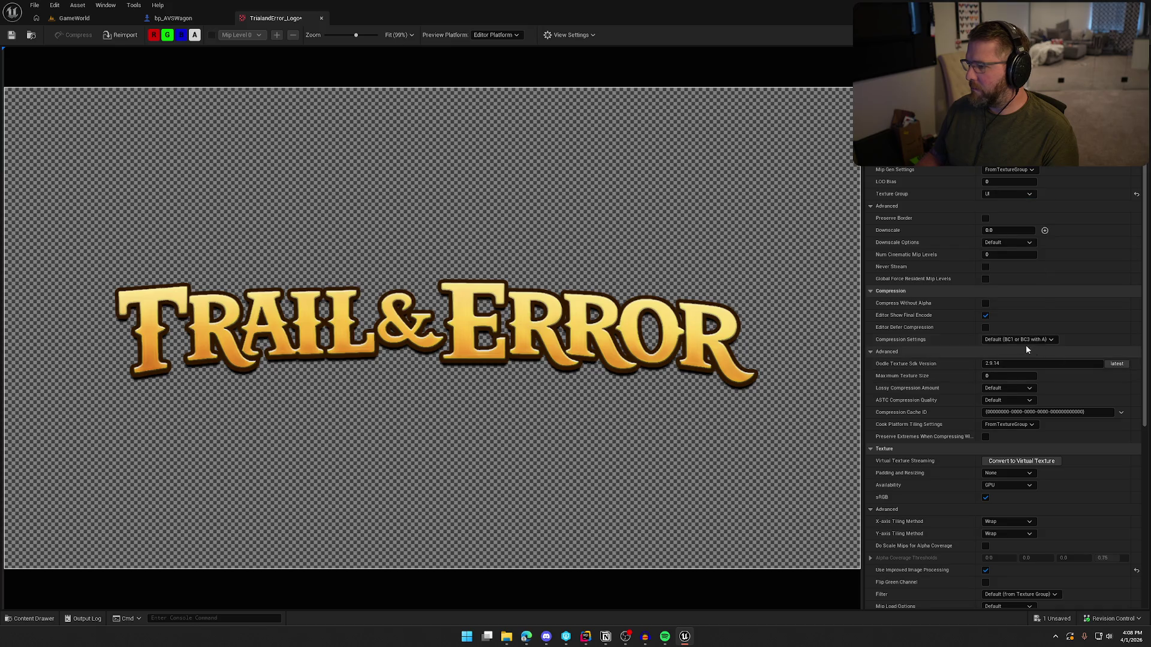
{"action": "middle_click", "coordinate": [276, 19]}
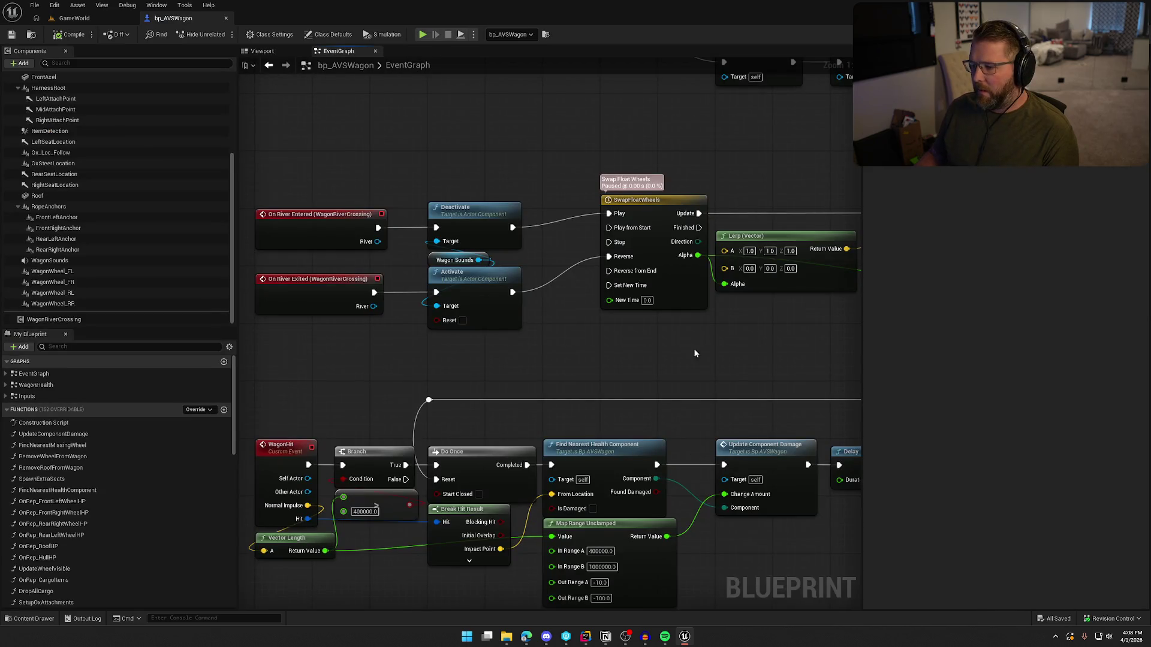
Close the bp_AVSWagon blueprint, show UI/Assets, and launch Photoshop from Start search
{"action": "middle_click", "coordinate": [179, 18]}
{"action": "key", "text": "ctrl+space"}
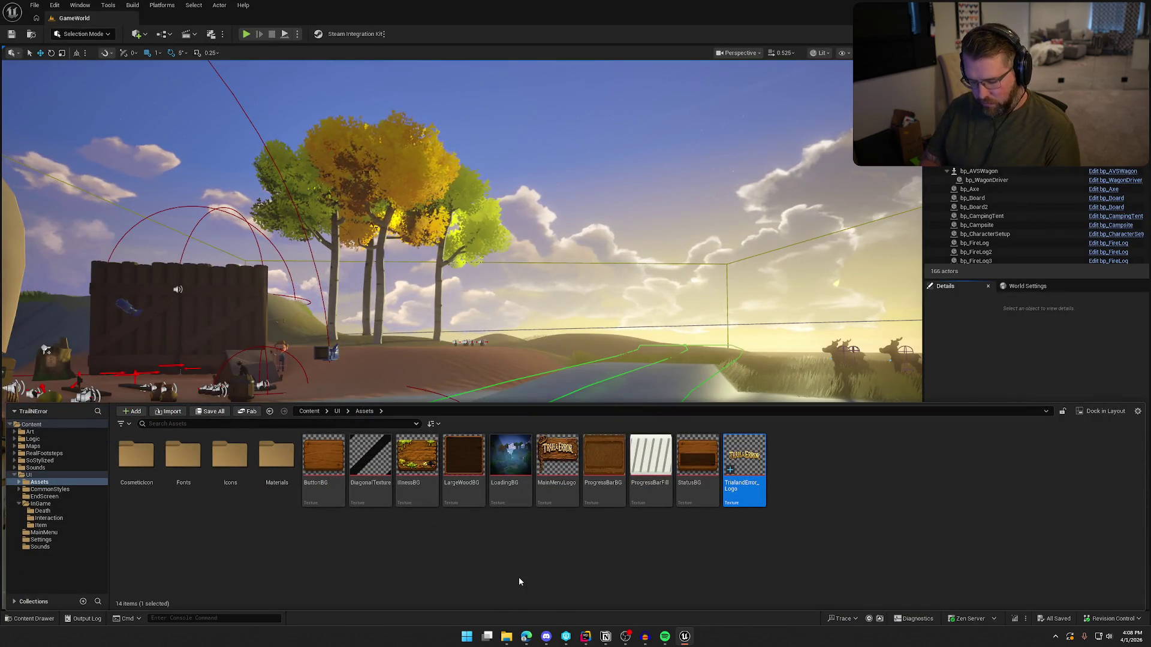
{"action": "key", "text": "super"}
{"action": "type", "text": "photoshop"}
{"action": "key", "text": "Return"}
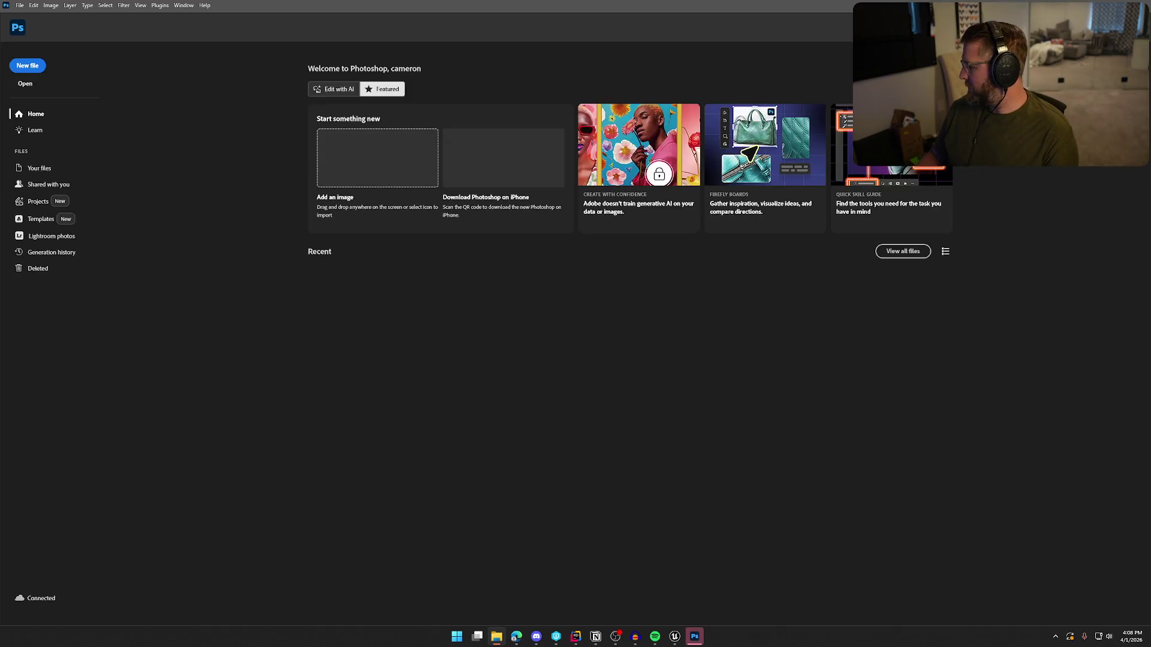
Open the logo PNG in Photoshop and trim the canvas to the artwork (1446 × 254 px)
{"action": "left_click_drag", "start_coordinate": [376, 315], "coordinate": [235, 233]}
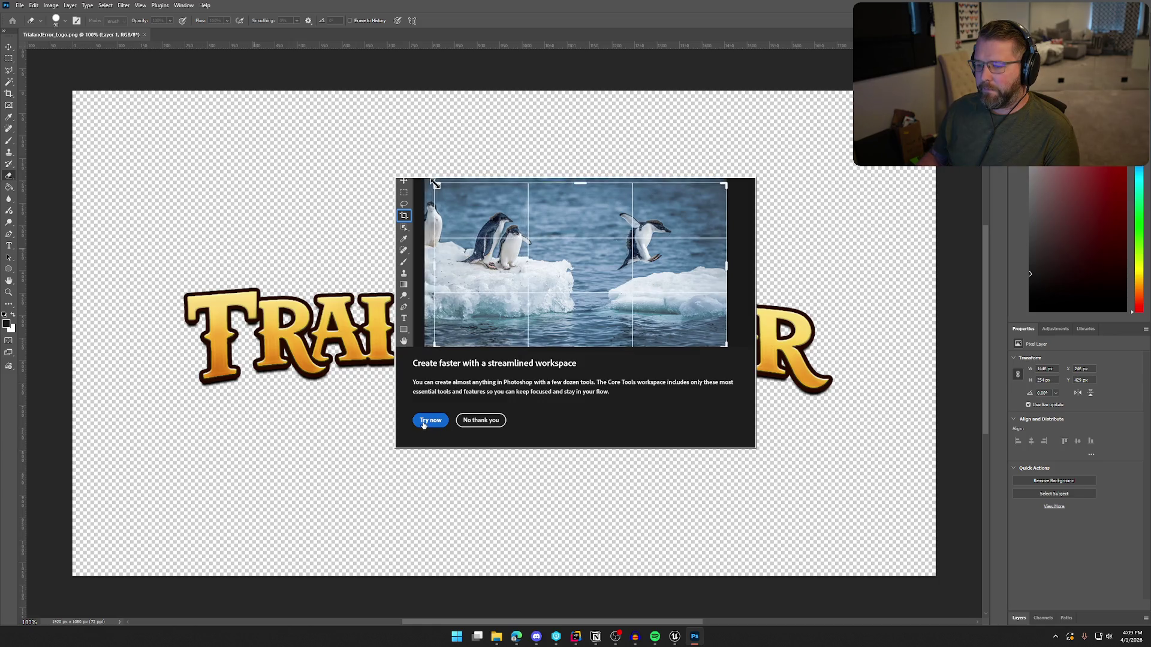
{"action": "left_click", "coordinate": [471, 420]}
{"action": "left_click", "coordinate": [10, 48]}
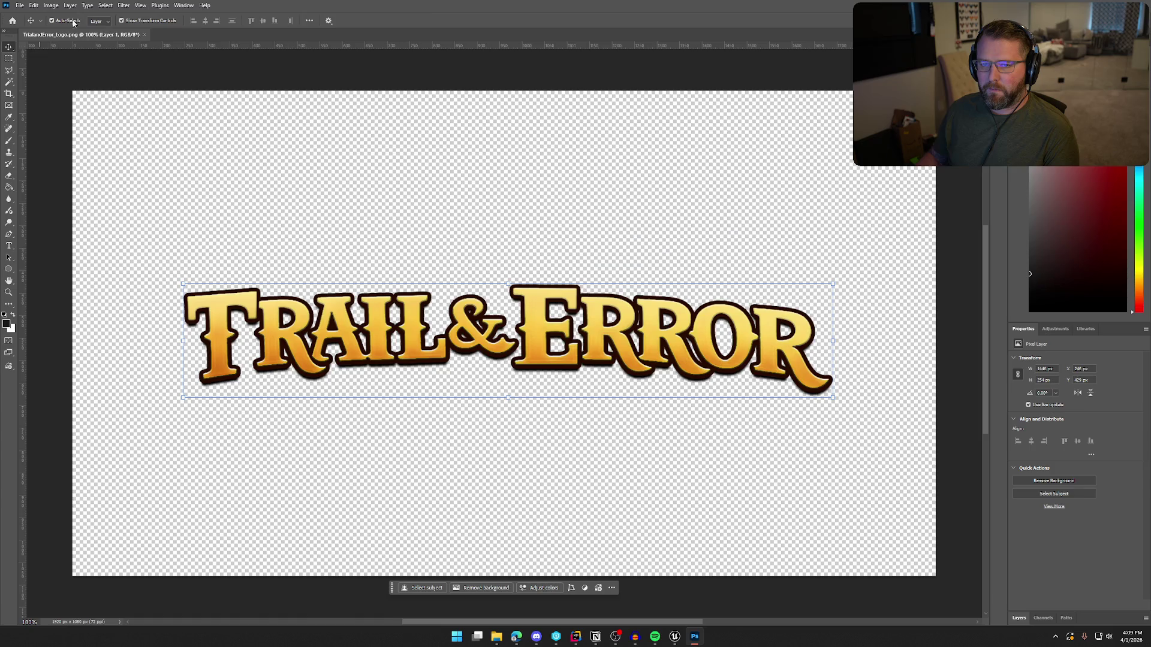
{"action": "left_click", "coordinate": [51, 5]}
{"action": "left_click", "coordinate": [57, 116]}
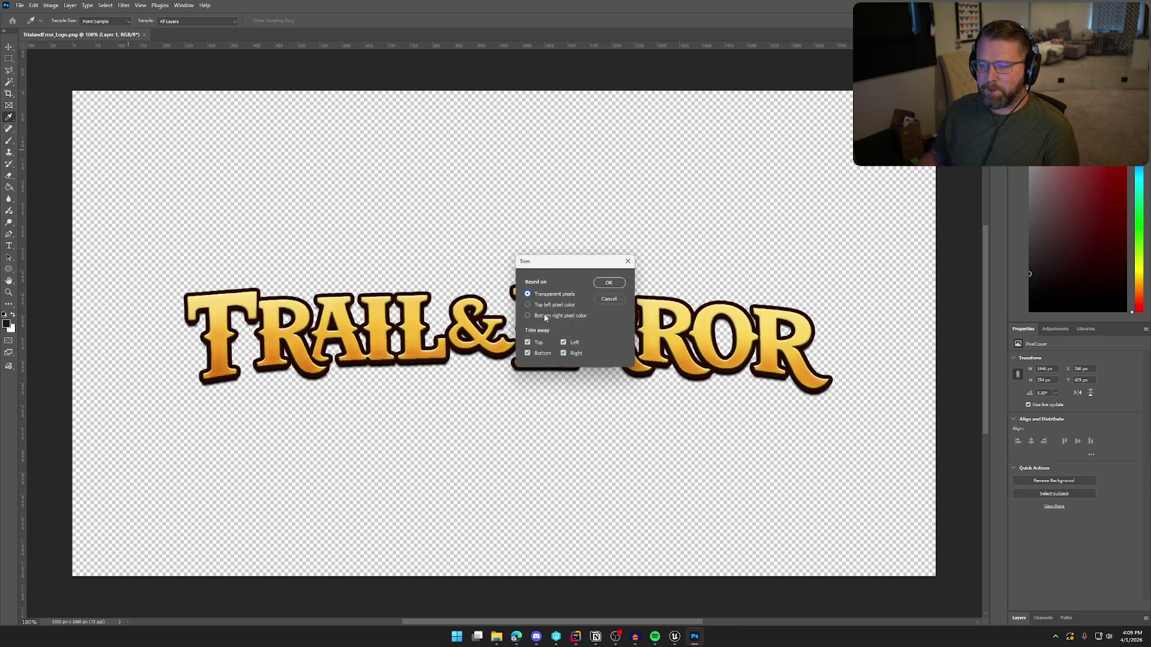
{"action": "left_click", "coordinate": [609, 283]}
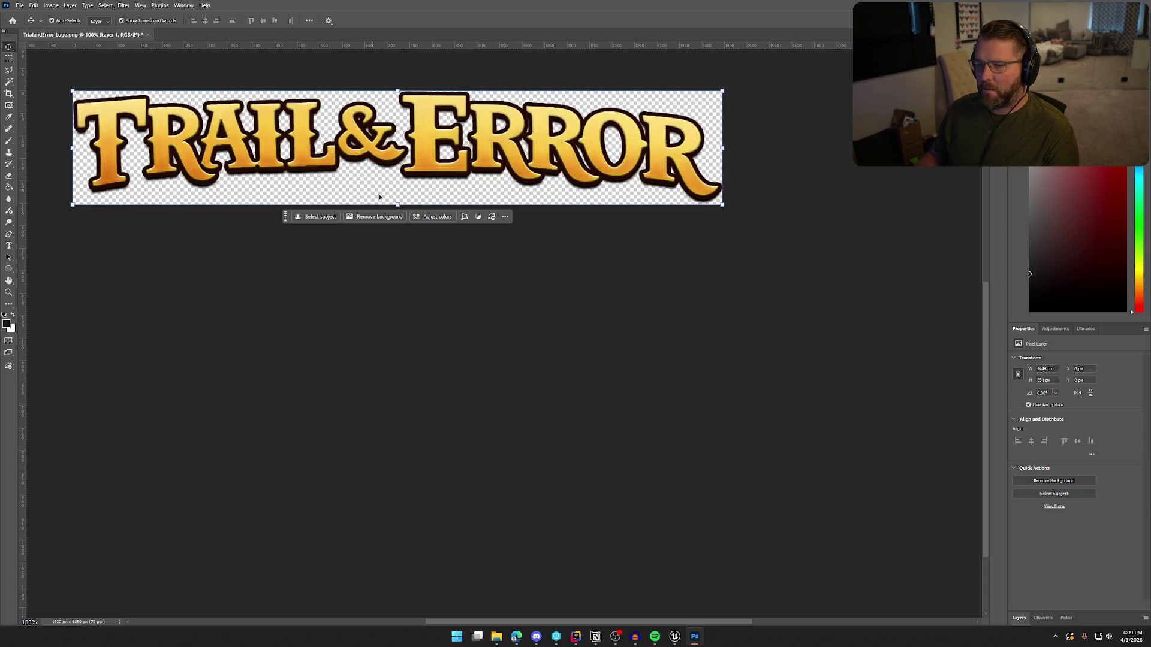
{"action": "left_click", "coordinate": [555, 345]}
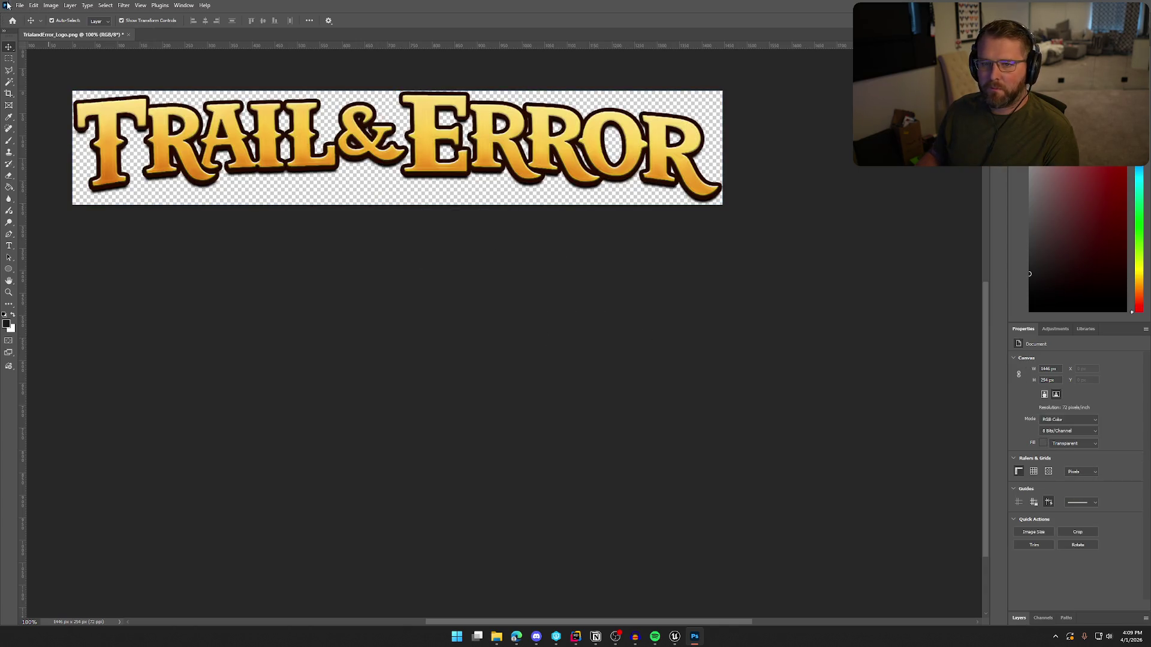
Quick Export the trimmed logo as PNG, overwriting TrialandError_Logo.png
{"action": "left_click", "coordinate": [19, 5]}
{"action": "mouse_move", "coordinate": [70, 164]}
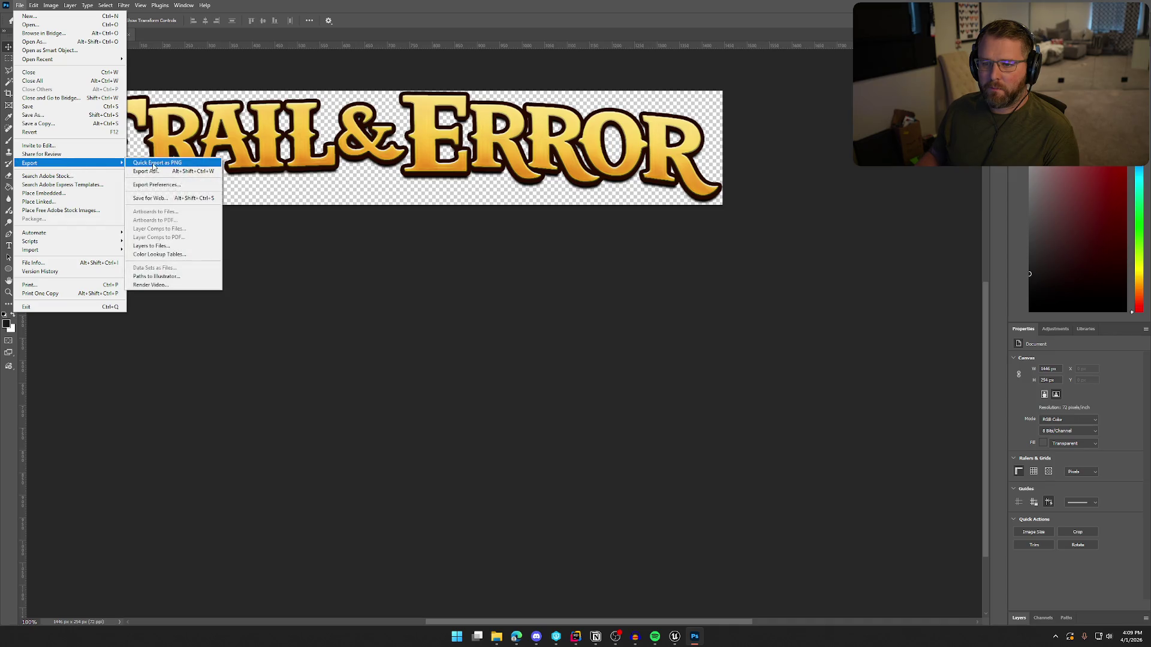
{"action": "left_click", "coordinate": [154, 164]}
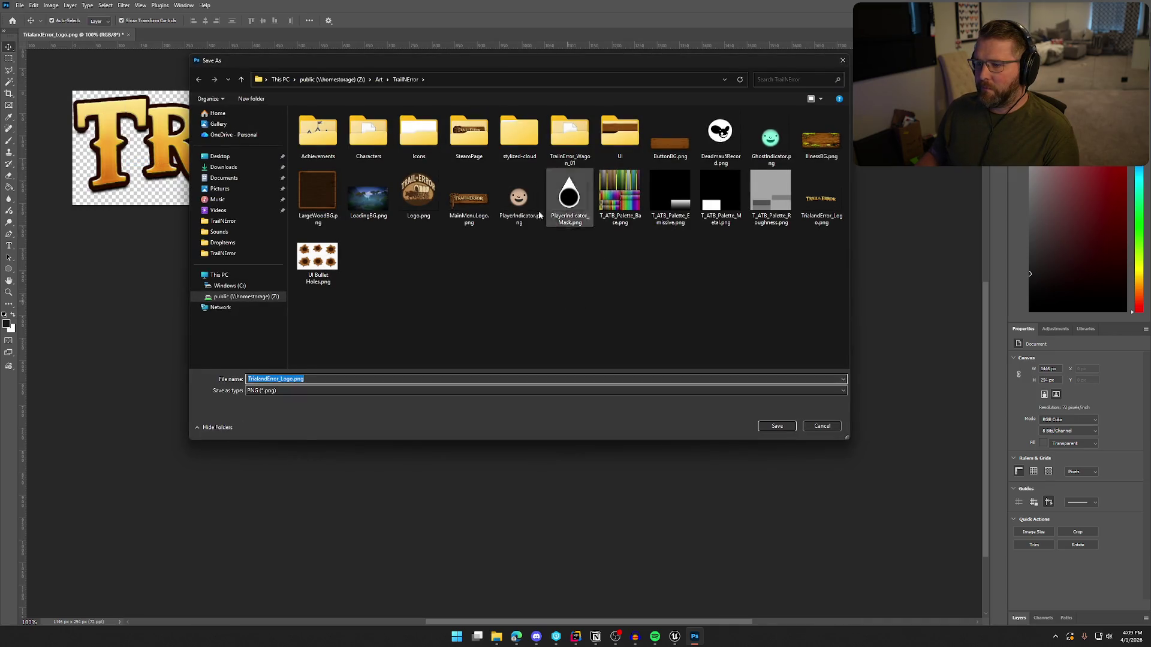
{"action": "left_click", "coordinate": [816, 204]}
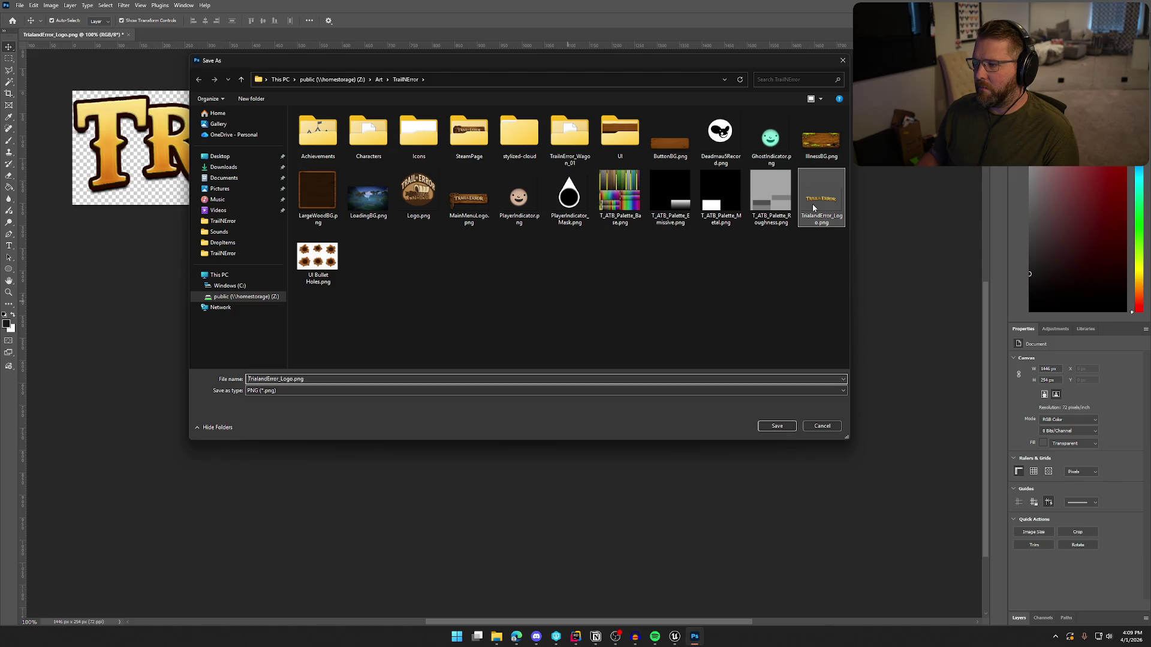
{"action": "left_click", "coordinate": [776, 426]}
{"action": "left_click", "coordinate": [596, 317]}
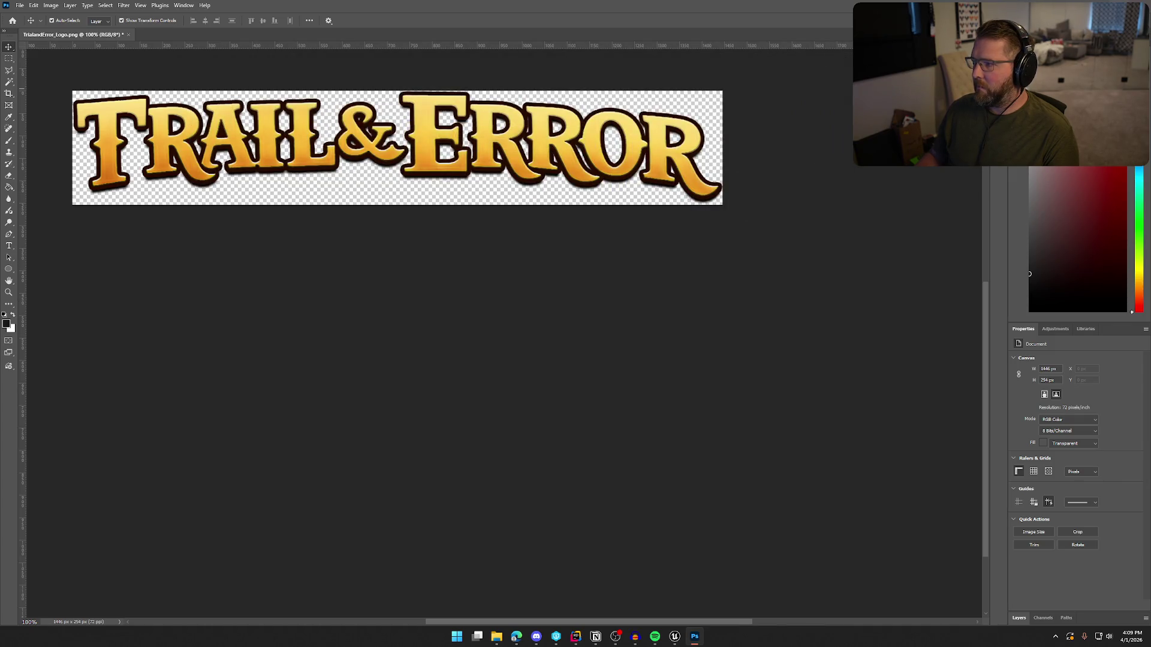
Quit Photoshop without saving the document
{"action": "key", "text": "ctrl+q"}
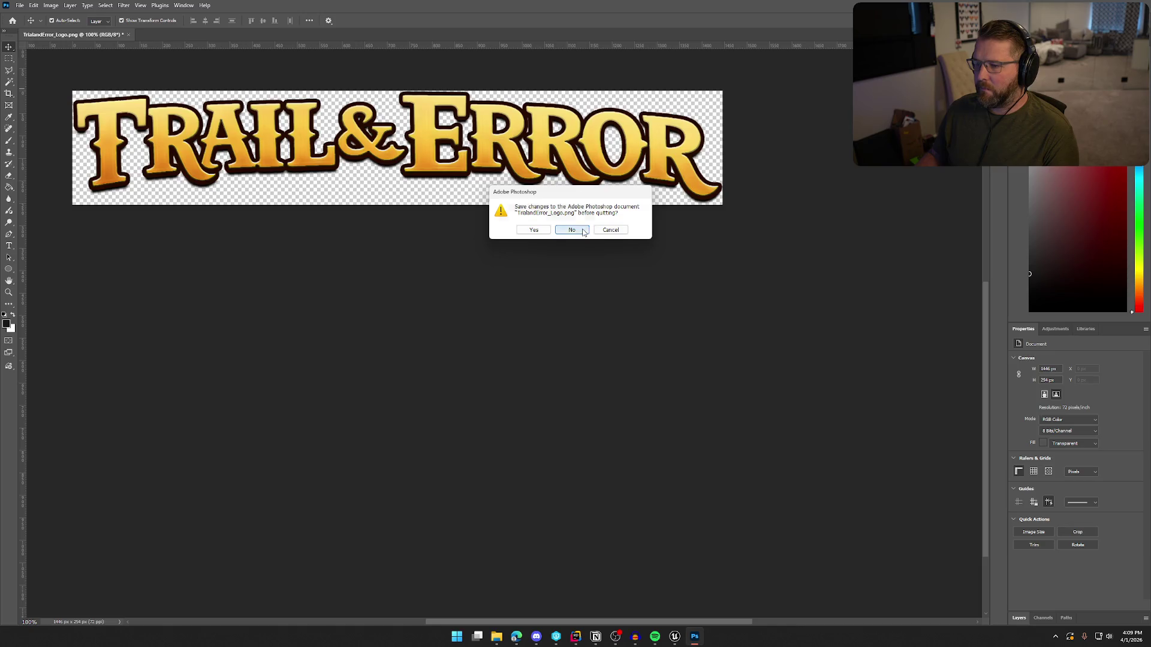
{"action": "left_click", "coordinate": [571, 230]}
{"action": "right_click", "coordinate": [749, 471]}
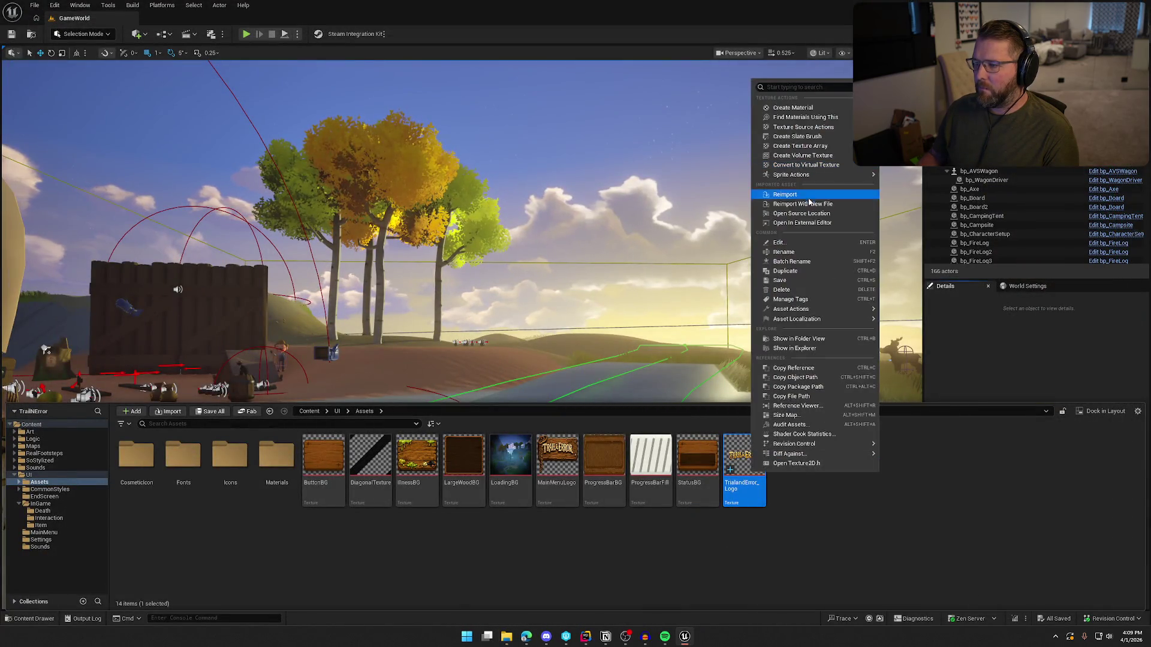
Reimport TrialandError_Logo and open the UI_MainMenu widget from UI/MainMenu
{"action": "left_click", "coordinate": [809, 198]}
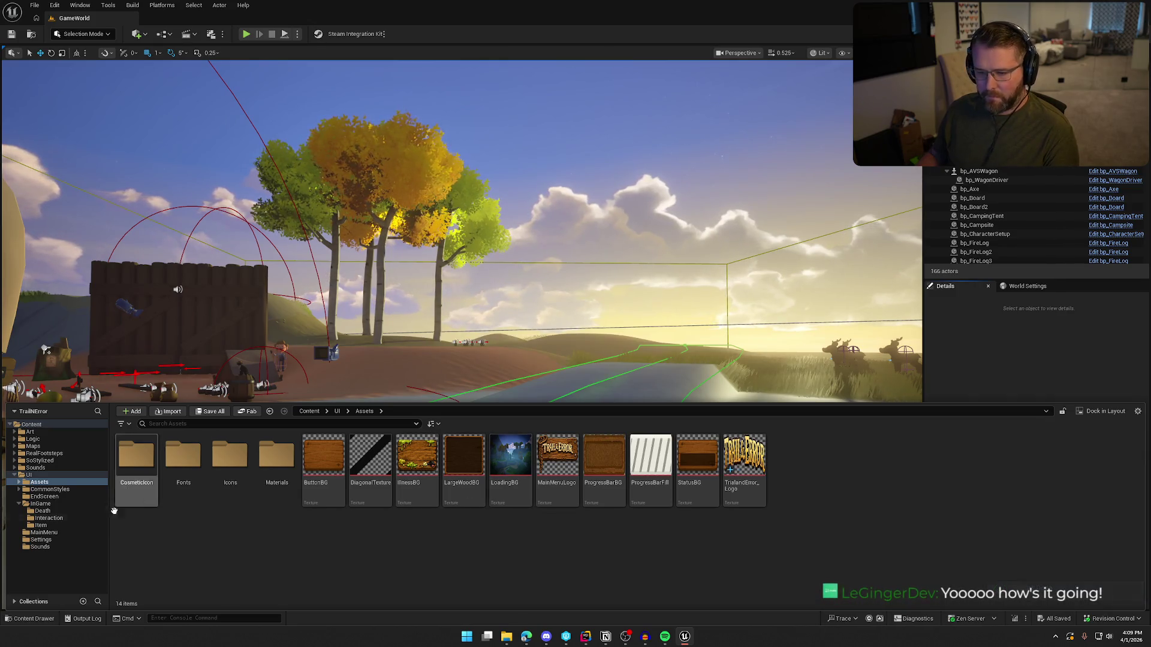
{"action": "left_click", "coordinate": [54, 504]}
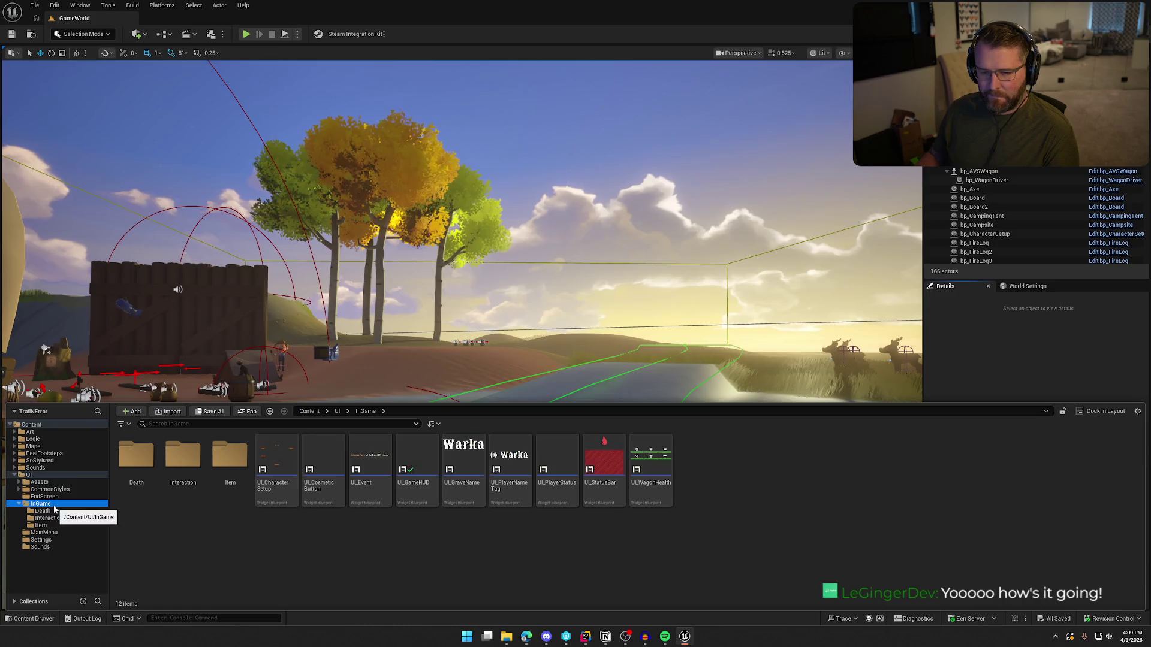
{"action": "left_click", "coordinate": [64, 534]}
{"action": "double_click", "coordinate": [183, 461]}
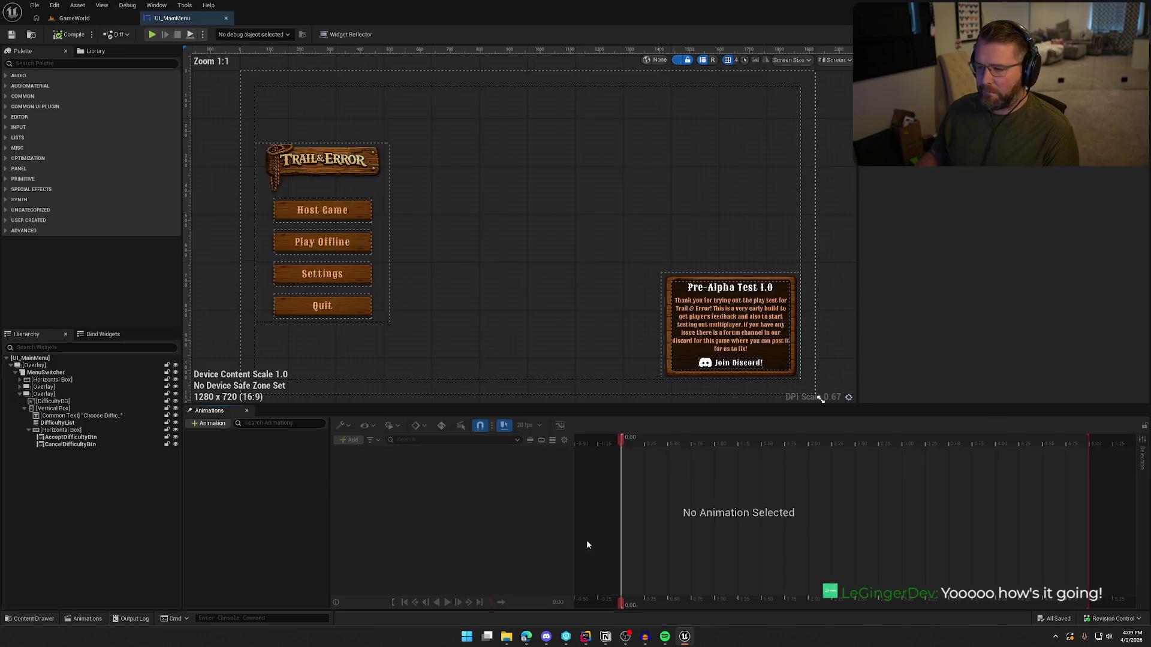
Assign the TrialandError_Logo texture to the main menu's Logo image
{"action": "left_click", "coordinate": [247, 411]}
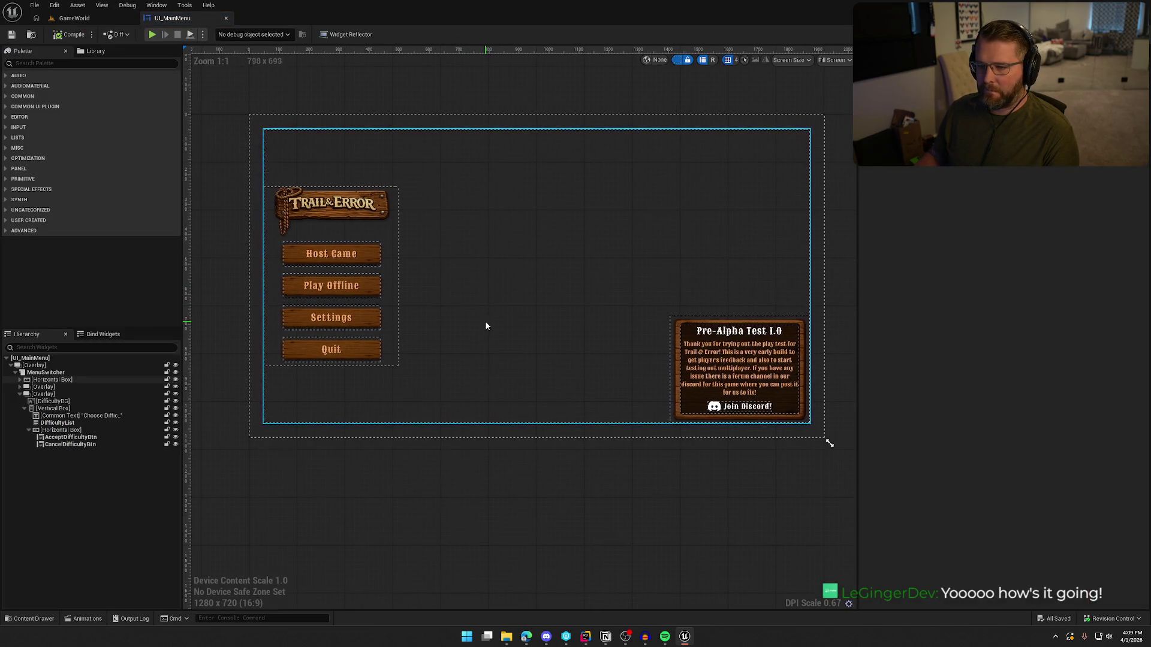
{"action": "left_click", "coordinate": [333, 207]}
{"action": "key", "text": "ctrl+space"}
{"action": "left_click", "coordinate": [1020, 281]}
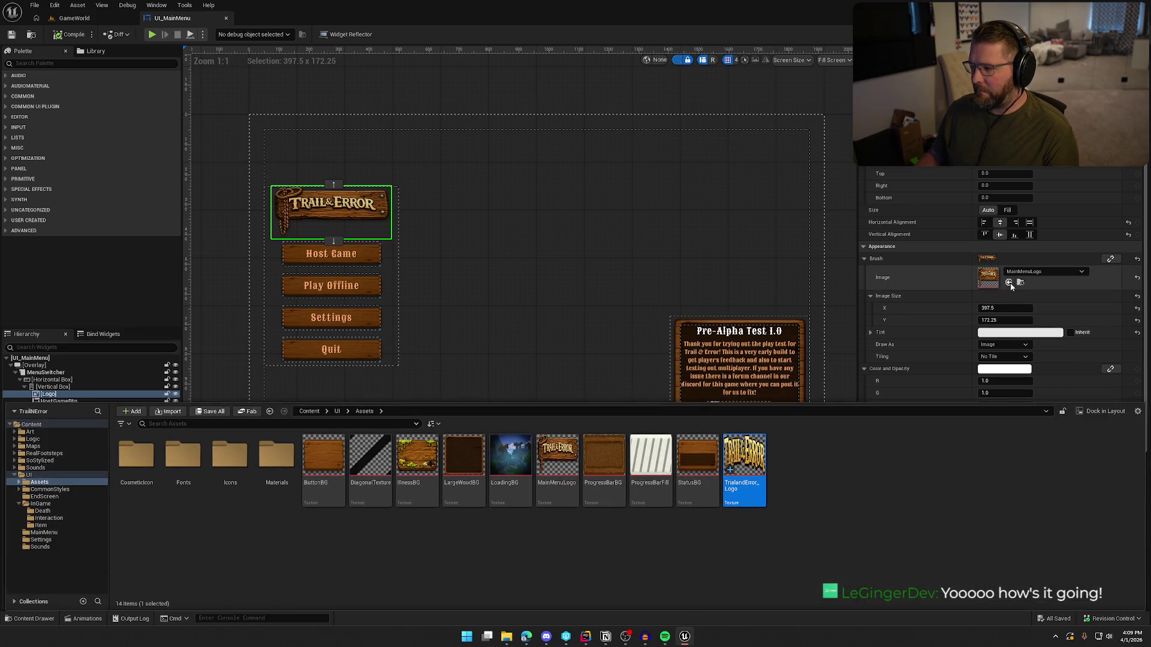
{"action": "left_click", "coordinate": [1009, 282]}
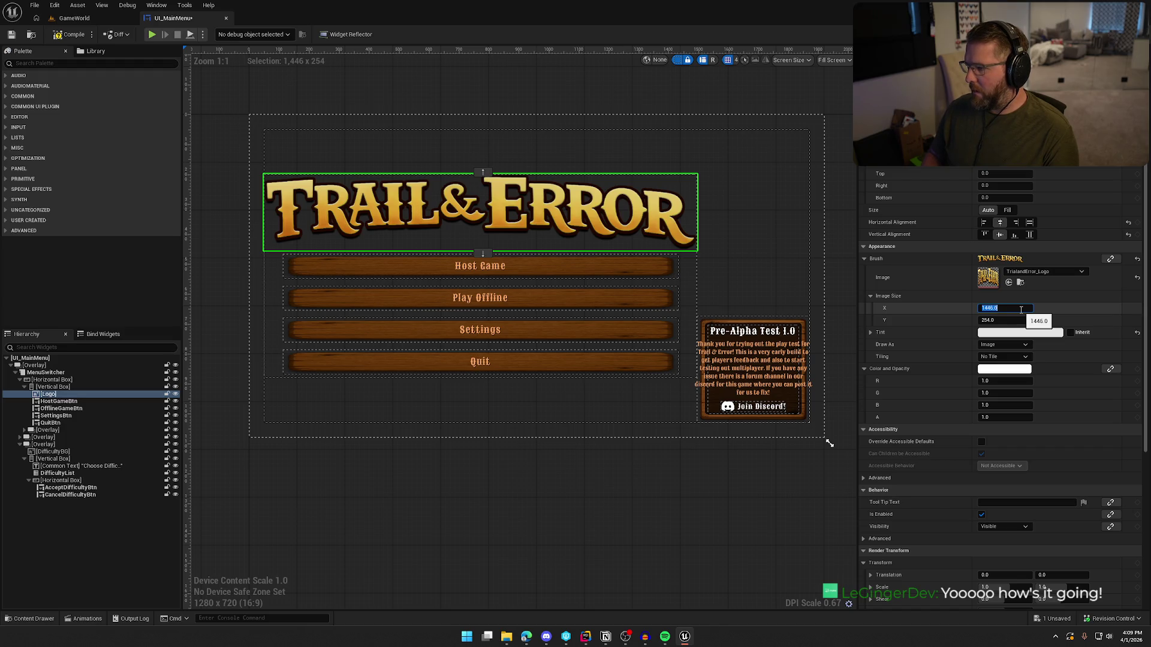
Resize the Logo image to 361.5 × 63.5 and turn off the dashed outlines
{"action": "type", "text": "/2"}
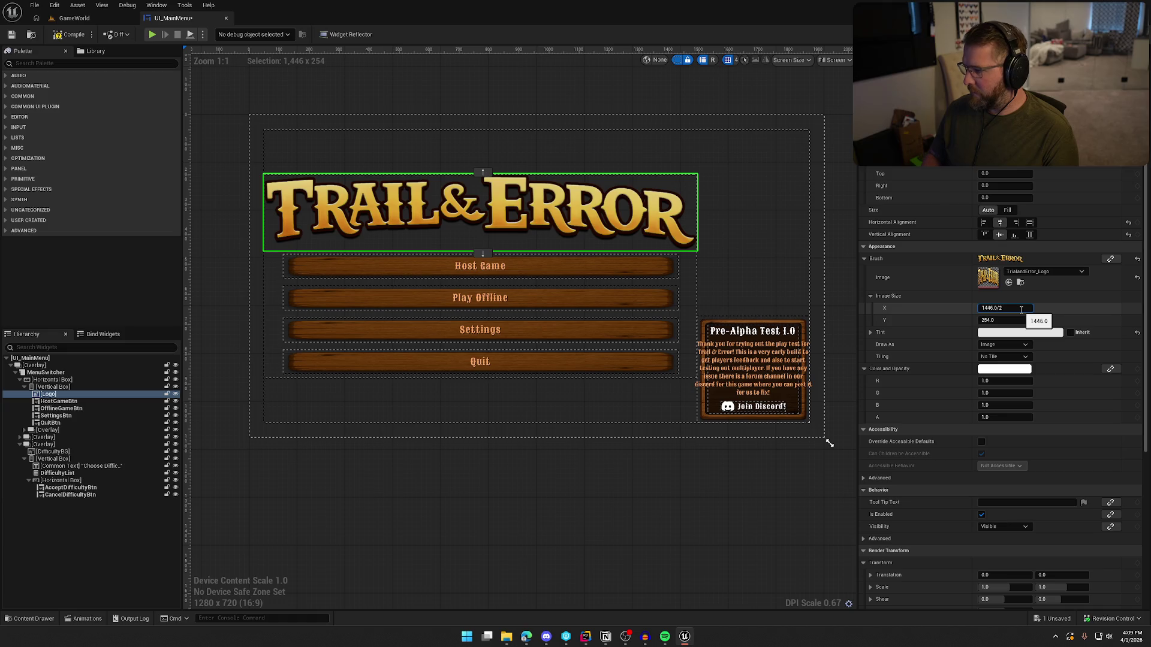
{"action": "key", "text": "Return"}
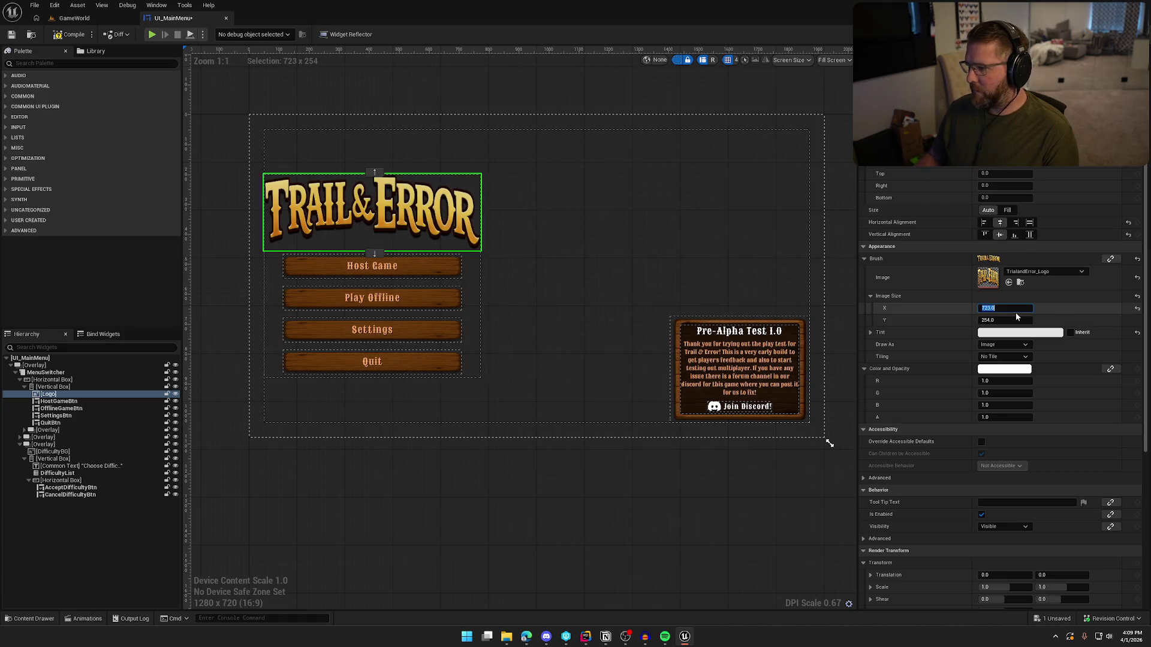
{"action": "key", "text": "ctrl+z"}
{"action": "type", "text": "1446.8/4"}
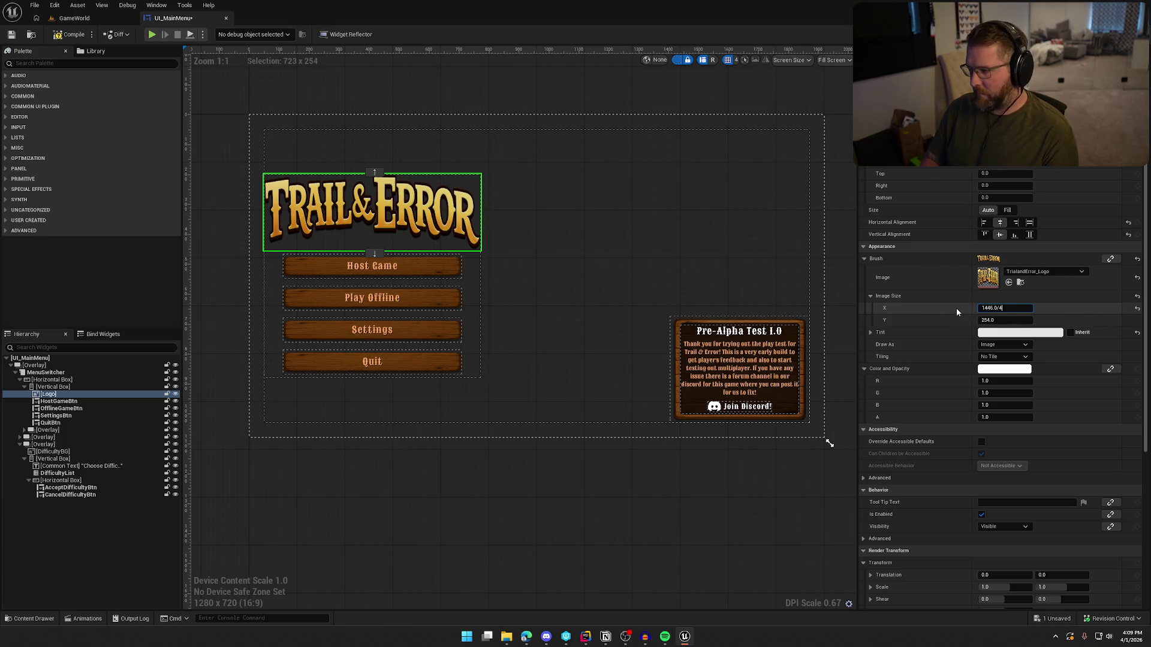
{"action": "type", "text": "/2"}
{"action": "key", "text": "Return"}
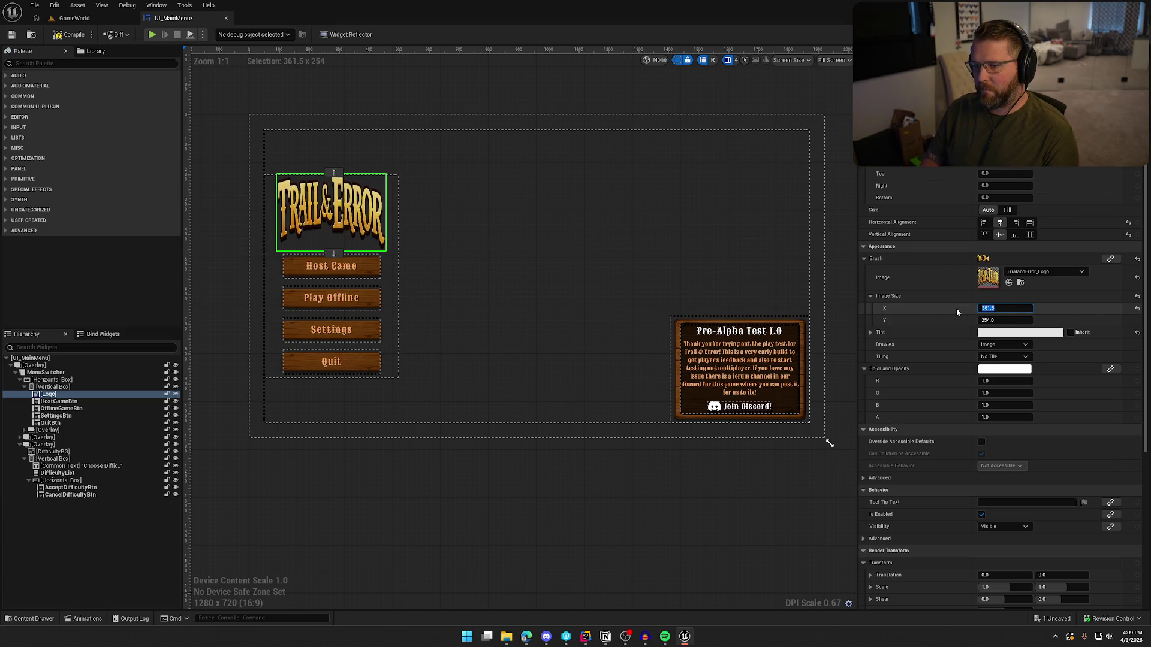
{"action": "left_click", "coordinate": [1015, 318]}
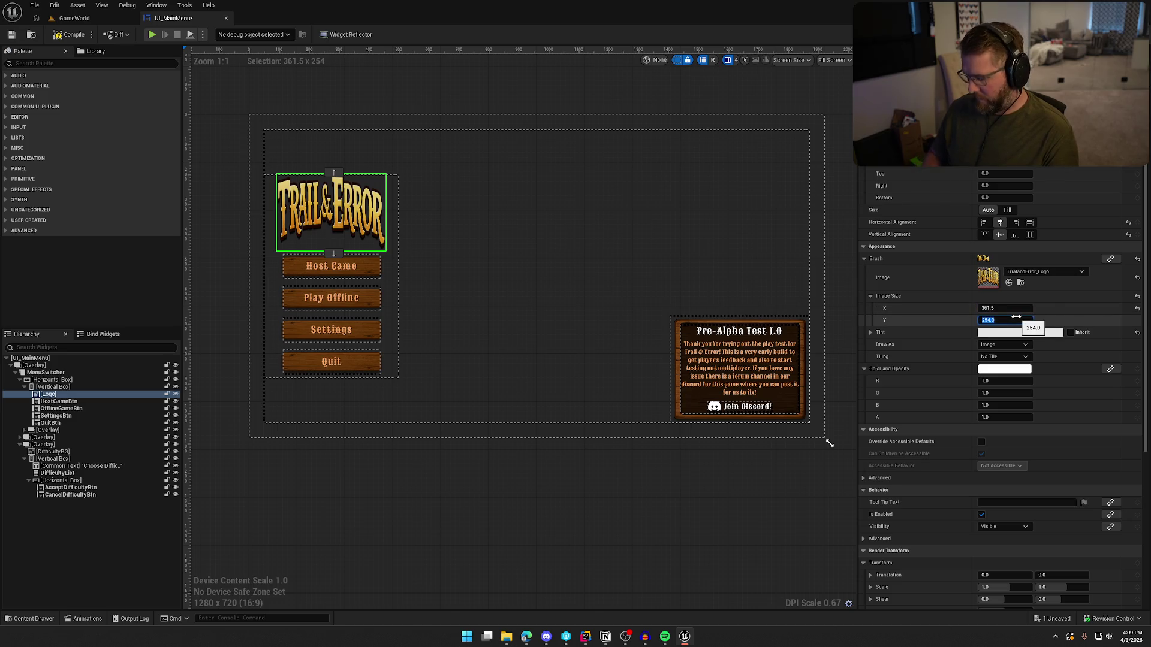
{"action": "type", "text": "4"}
{"action": "key", "text": "Return"}
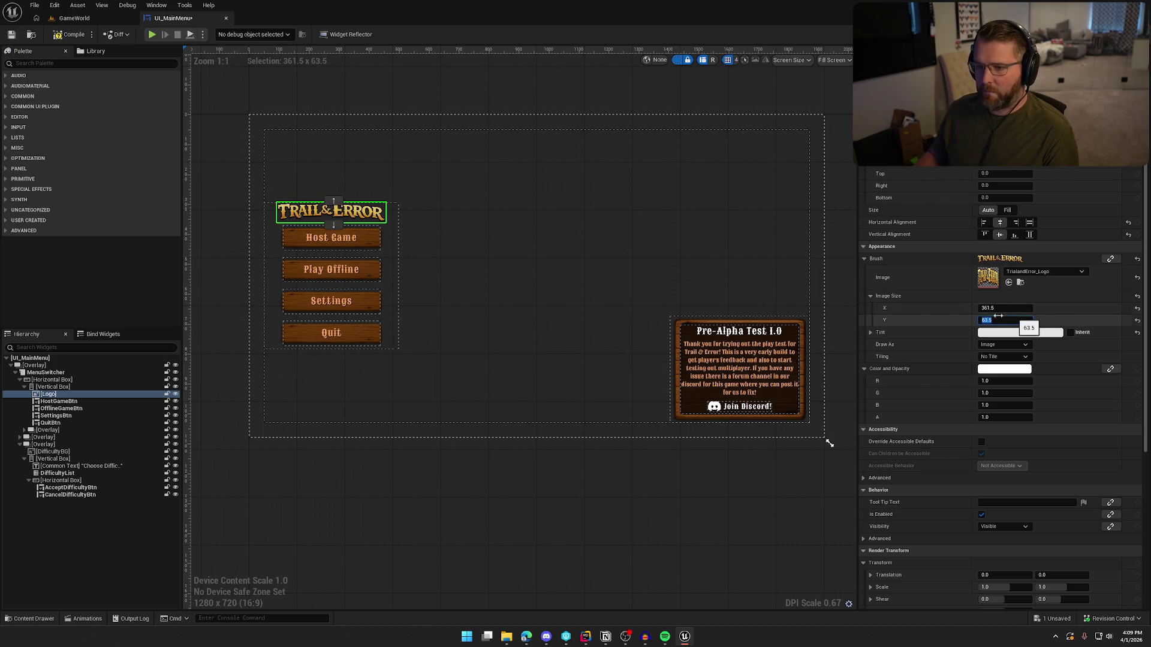
{"action": "left_click", "coordinate": [525, 562]}
{"action": "left_click", "coordinate": [678, 60]}
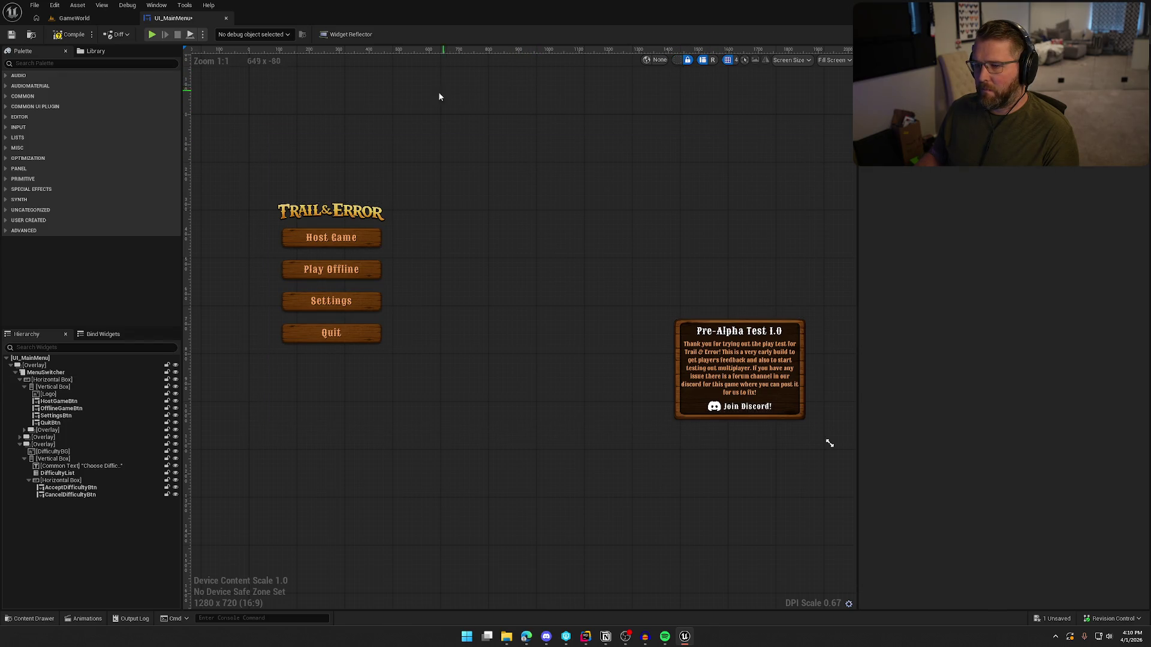
Save and check out UI_MainMenu, then select the news text's Overlay in the Hierarchy
{"action": "key", "text": "ctrl+s"}
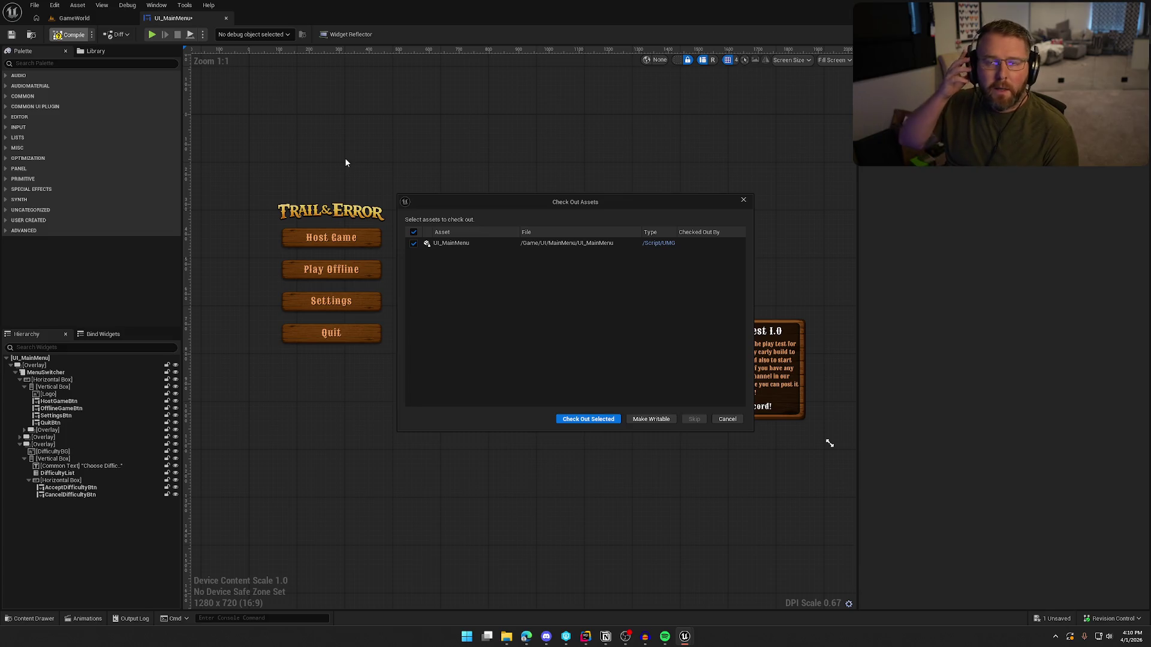
{"action": "left_click", "coordinate": [589, 419]}
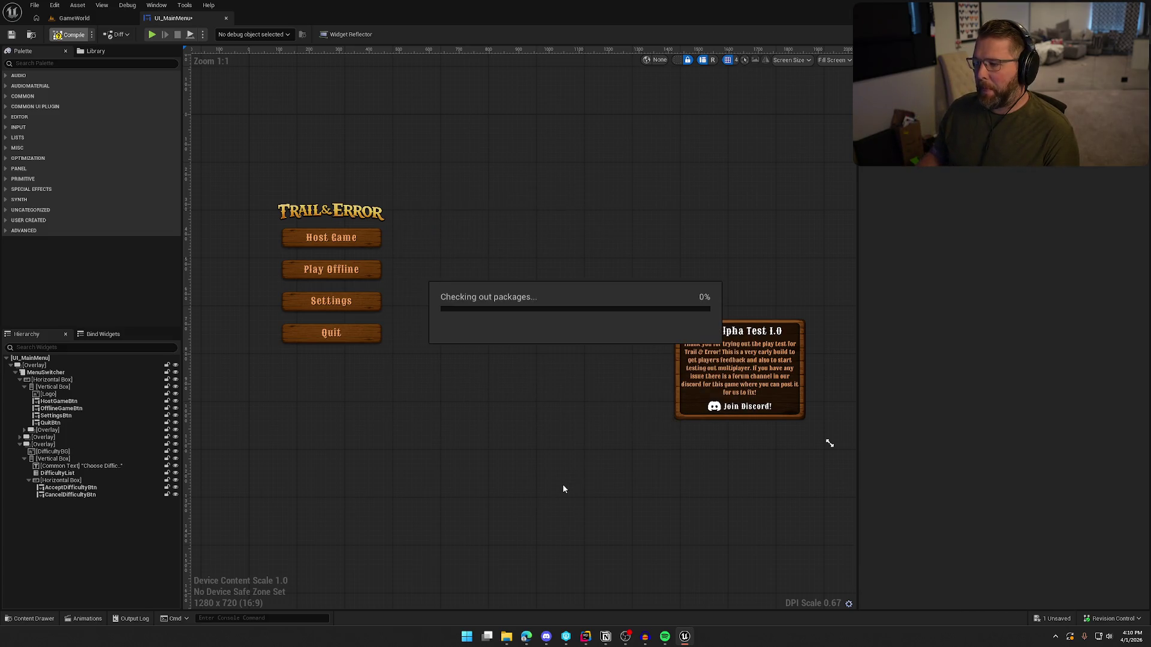
{"action": "left_click", "coordinate": [730, 364]}
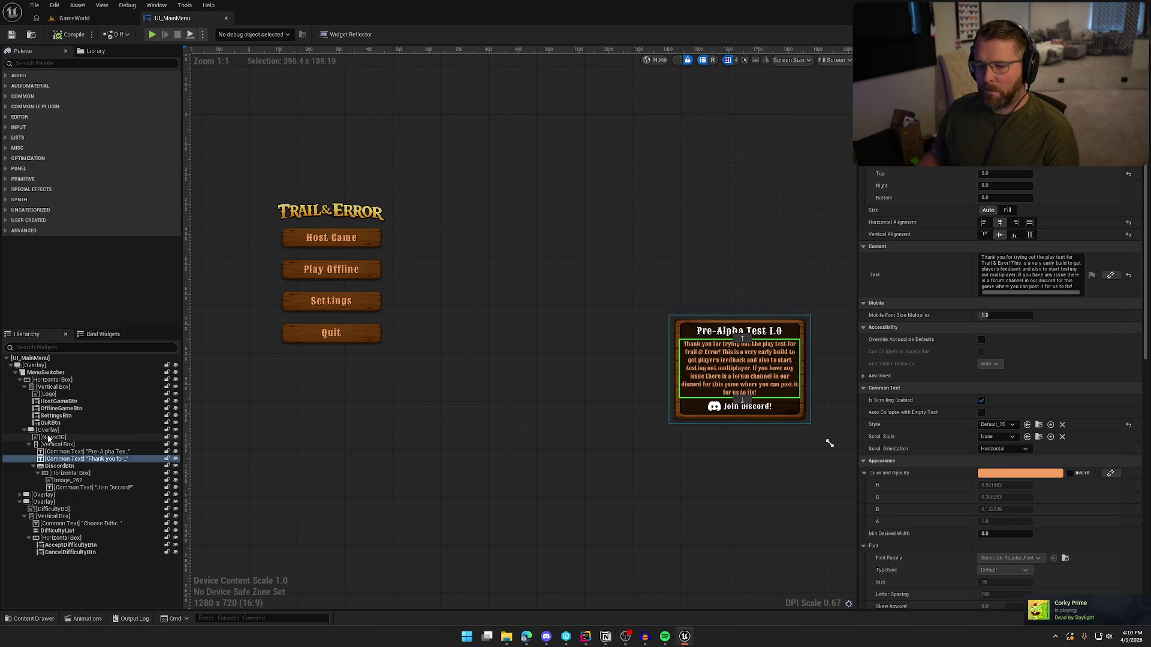
{"action": "left_click", "coordinate": [38, 430]}
{"action": "left_click", "coordinate": [24, 431]}
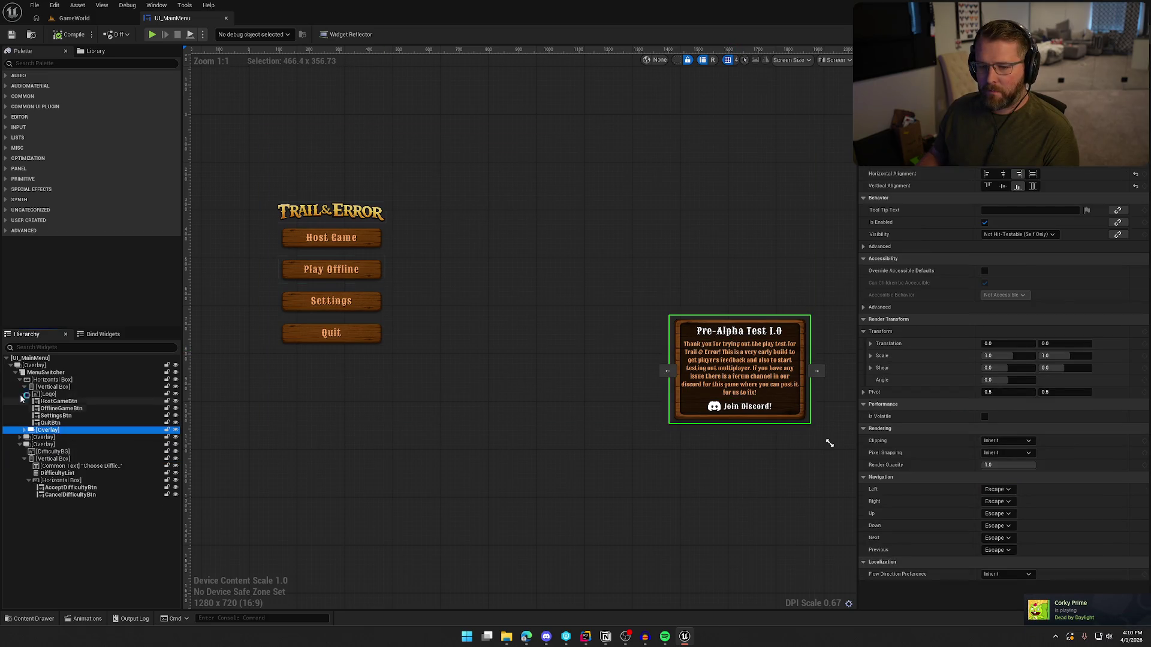
Set the news Overlay's Visibility to Hidden and save UI_MainMenu
{"action": "left_click", "coordinate": [24, 386]}
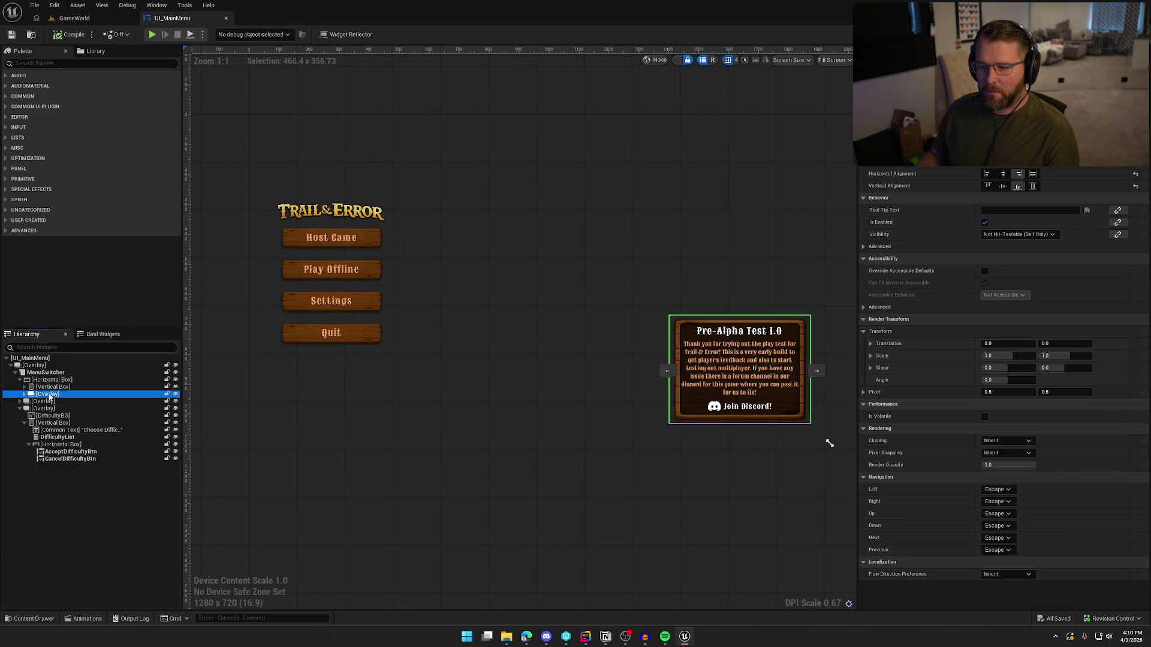
{"action": "left_click", "coordinate": [1030, 235]}
{"action": "left_click", "coordinate": [1006, 260]}
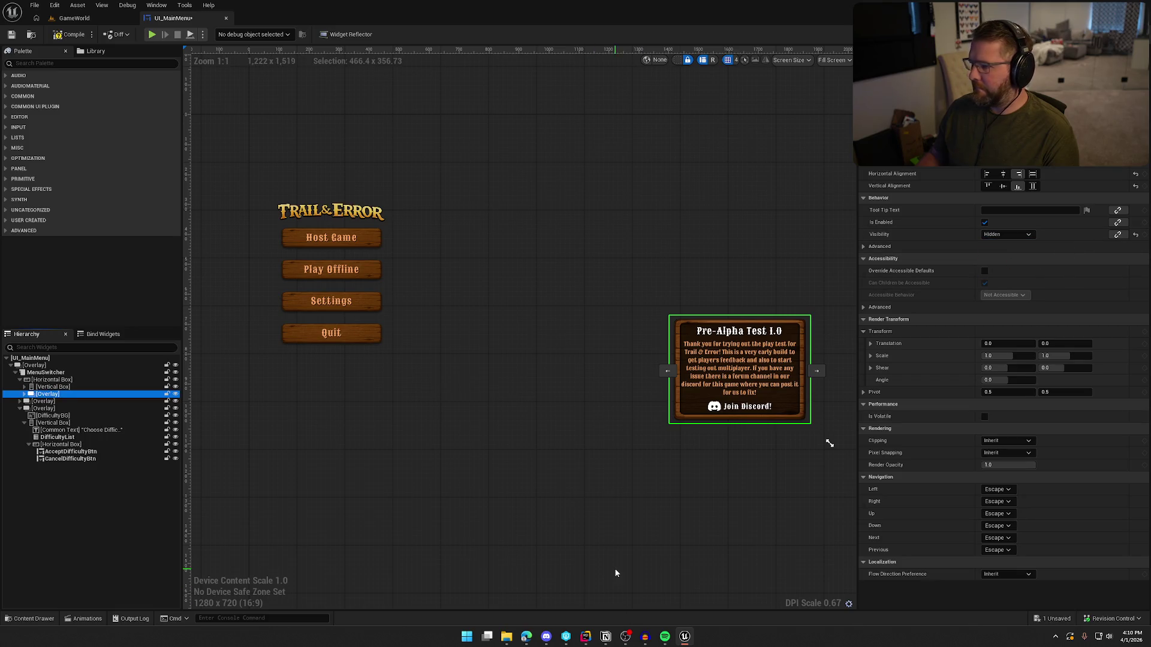
{"action": "key", "text": "ctrl+s"}
{"action": "left_click", "coordinate": [567, 502]}
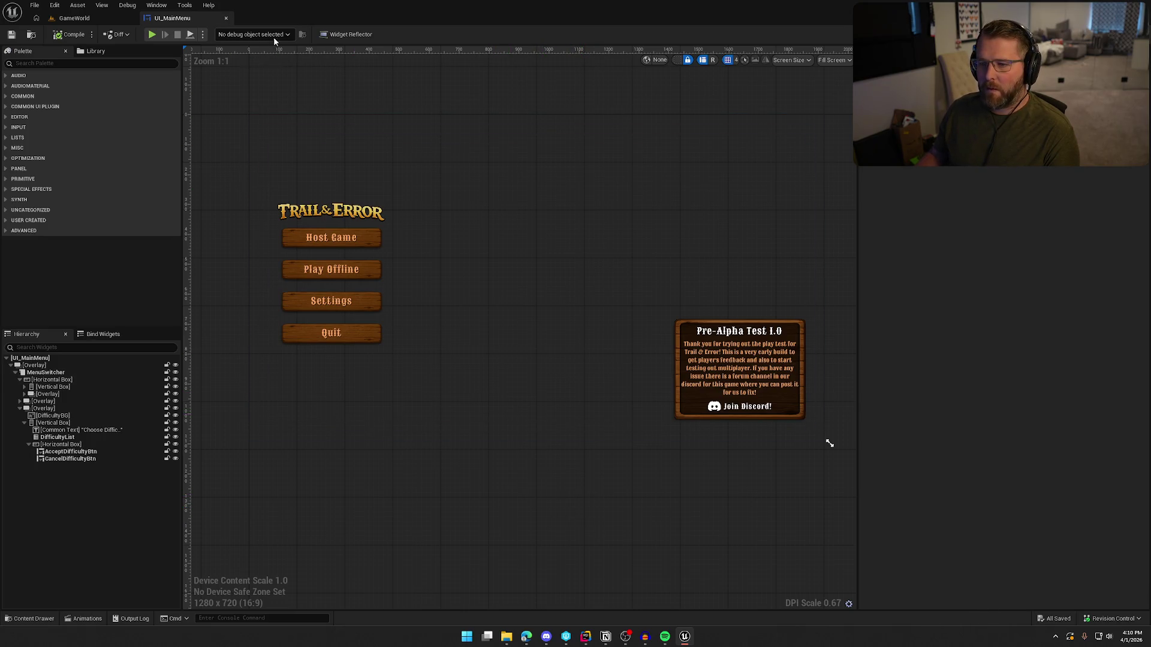
Open the UI_Load widget from Content/UI and select its root overlay
{"action": "left_click", "coordinate": [31, 619]}
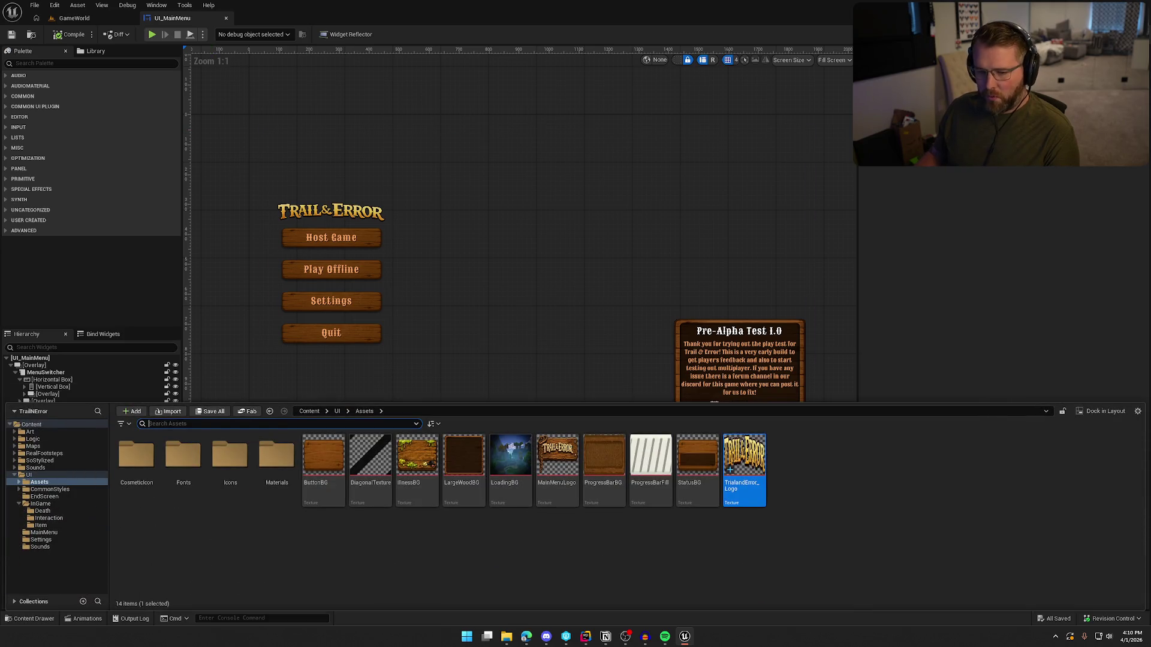
{"action": "left_click", "coordinate": [29, 475]}
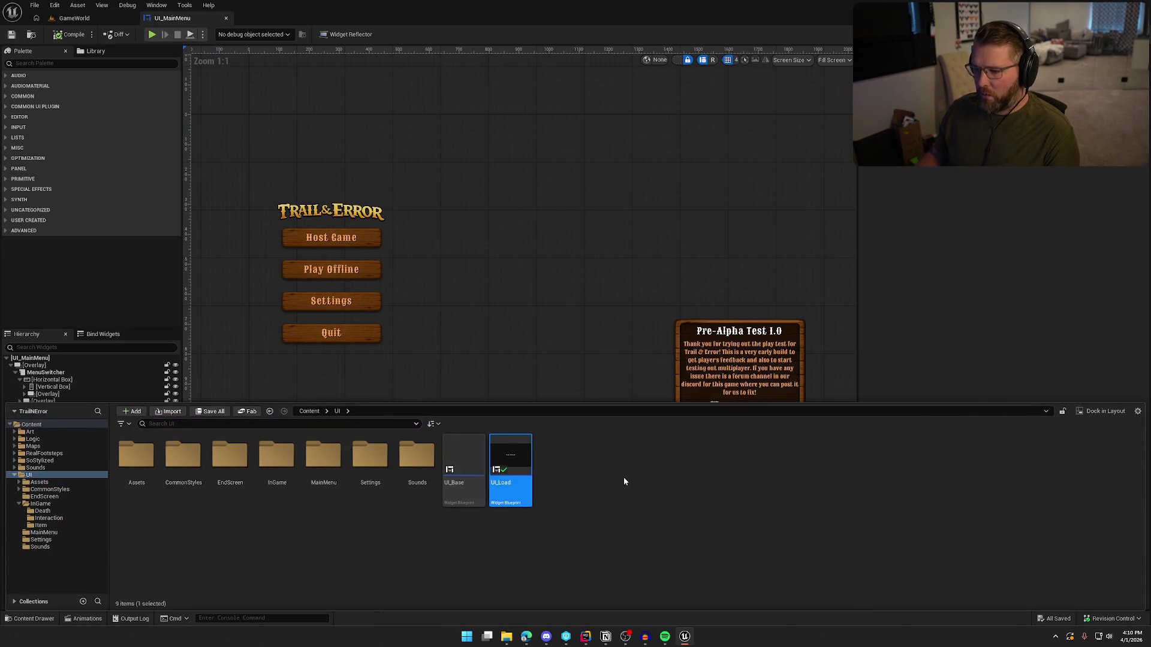
{"action": "left_click", "coordinate": [34, 366]}
{"action": "scroll", "coordinate": [1094, 388], "scroll_direction": "down", "scroll_amount": 5}
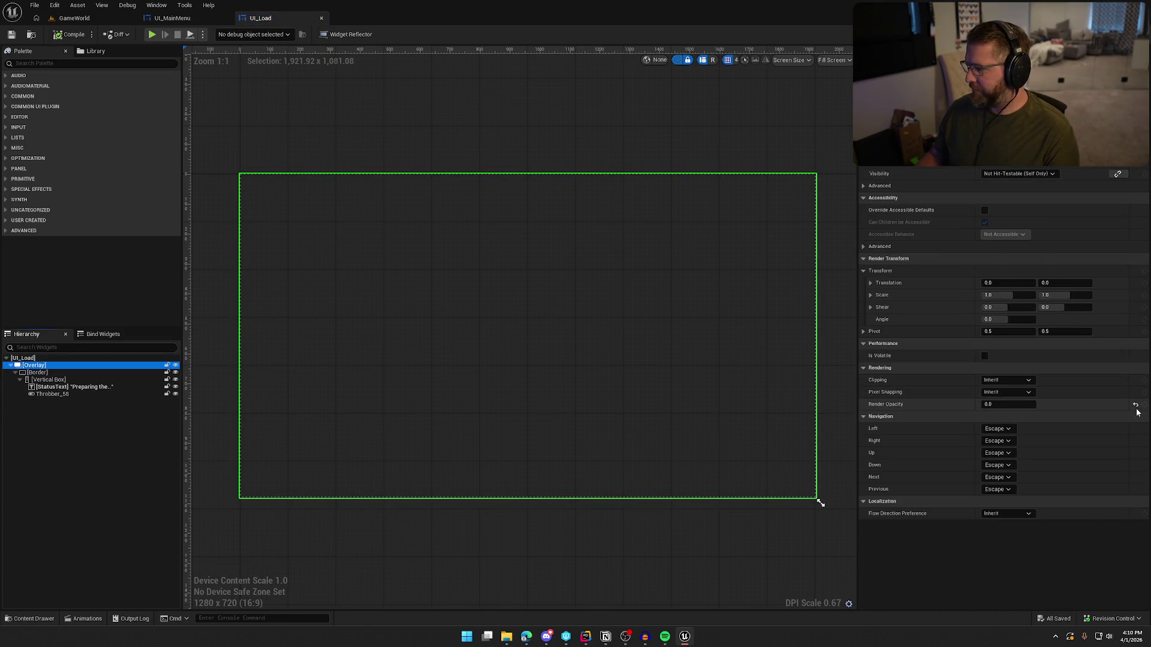
Restore overlay opacity to 1.0 and add a TrialandError_Logo image above StatusText in the Vertical Box
{"action": "left_click", "coordinate": [1136, 404]}
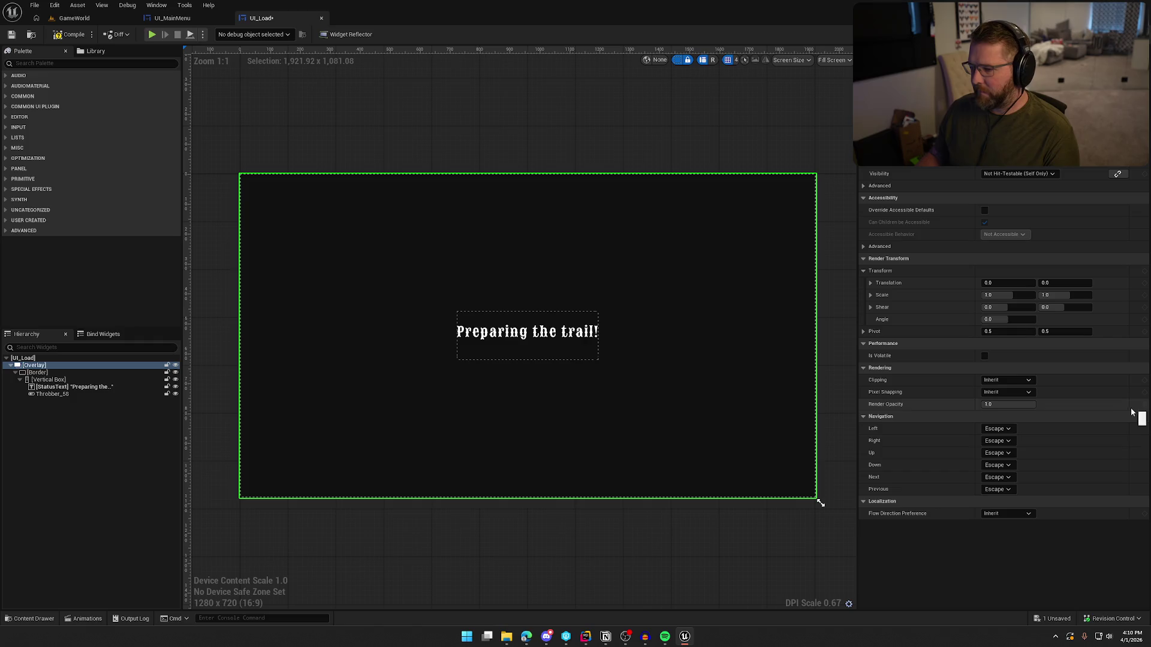
{"action": "left_click", "coordinate": [70, 381]}
{"action": "key", "text": "ctrl+space"}
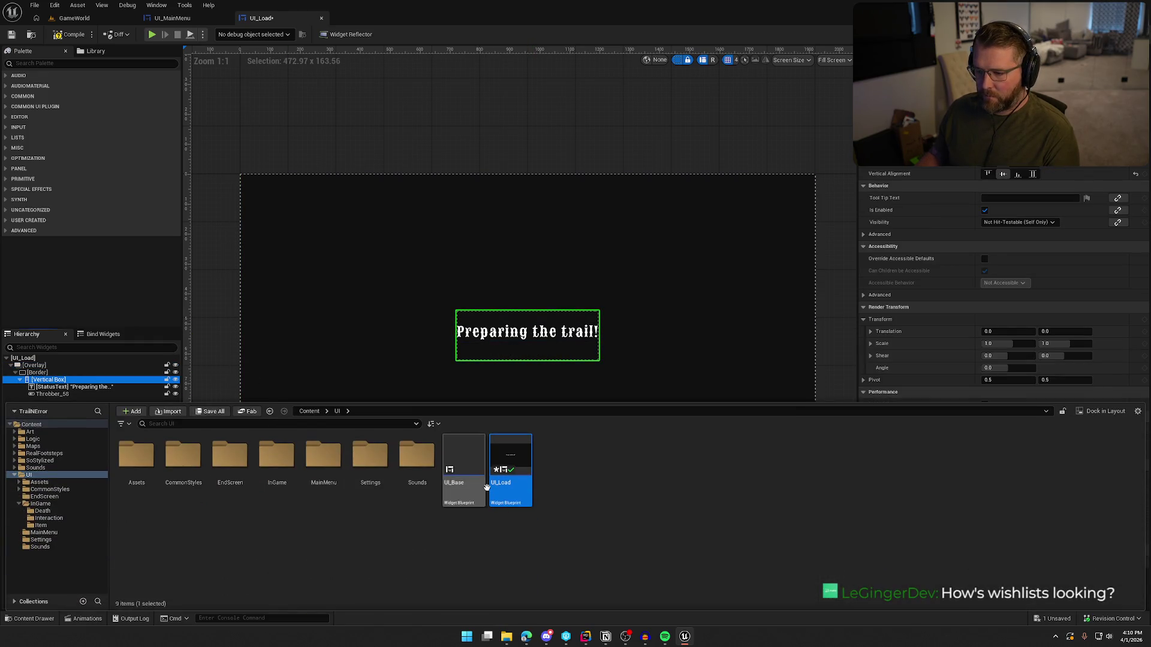
{"action": "left_click", "coordinate": [37, 482]}
{"action": "mouse_move", "coordinate": [745, 464]}
{"action": "left_mouse_down"}
{"action": "mouse_move", "coordinate": [194, 357]}
{"action": "mouse_move", "coordinate": [58, 383]}
{"action": "left_mouse_up"}
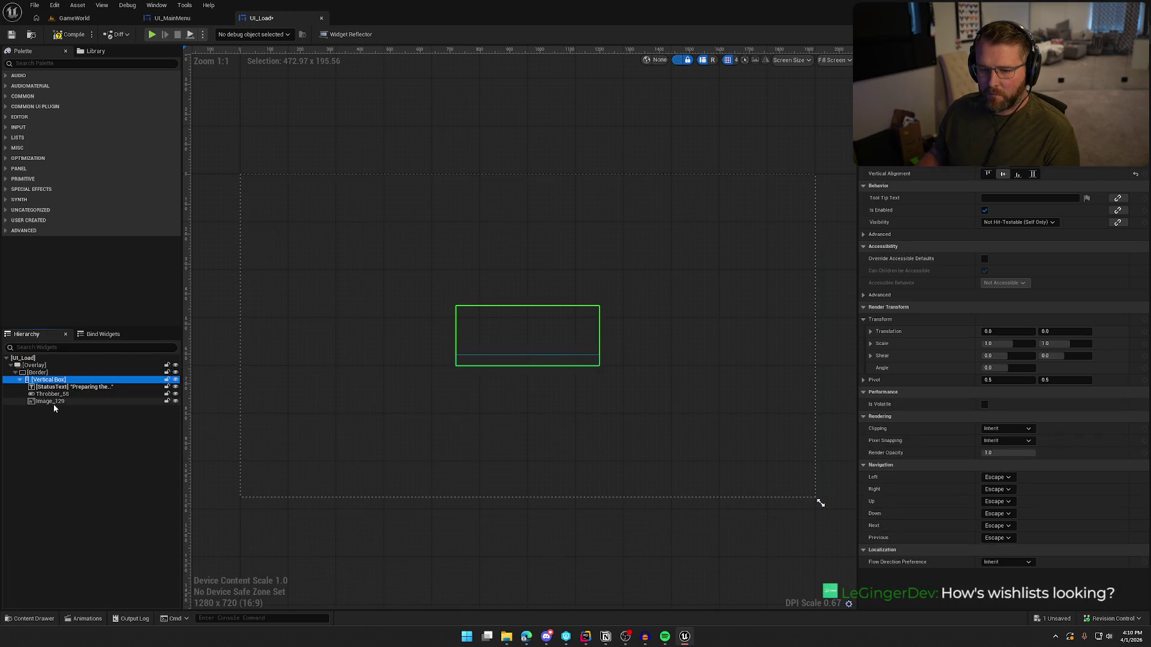
{"action": "left_click", "coordinate": [52, 401]}
{"action": "left_click", "coordinate": [531, 354]}
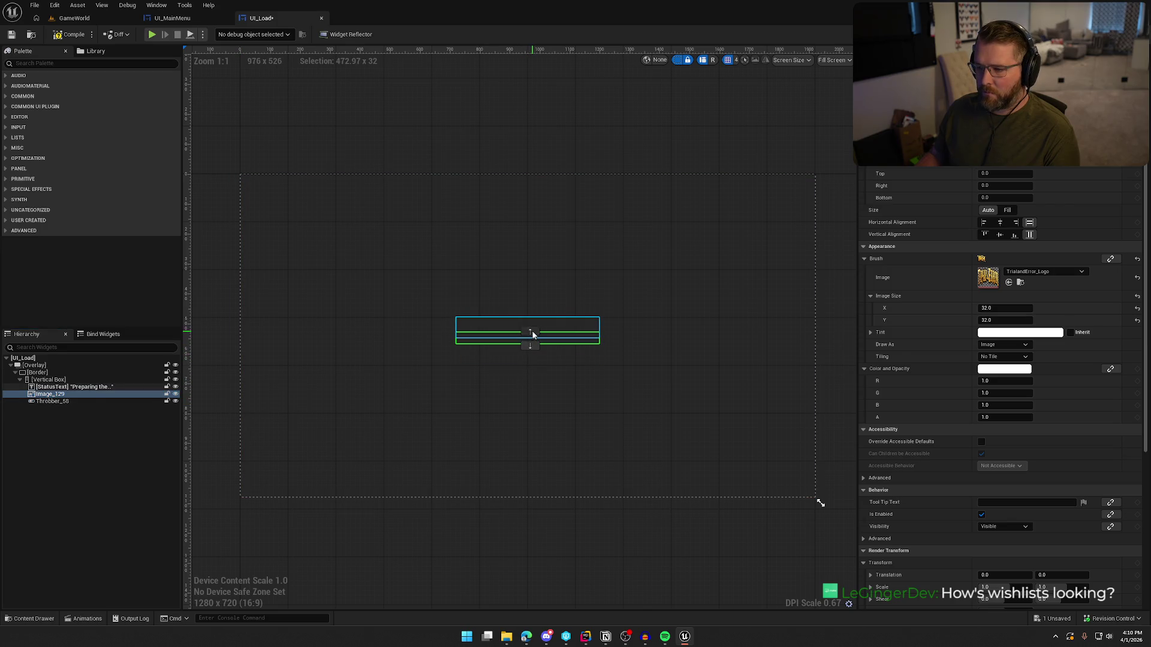
{"action": "left_click", "coordinate": [532, 333]}
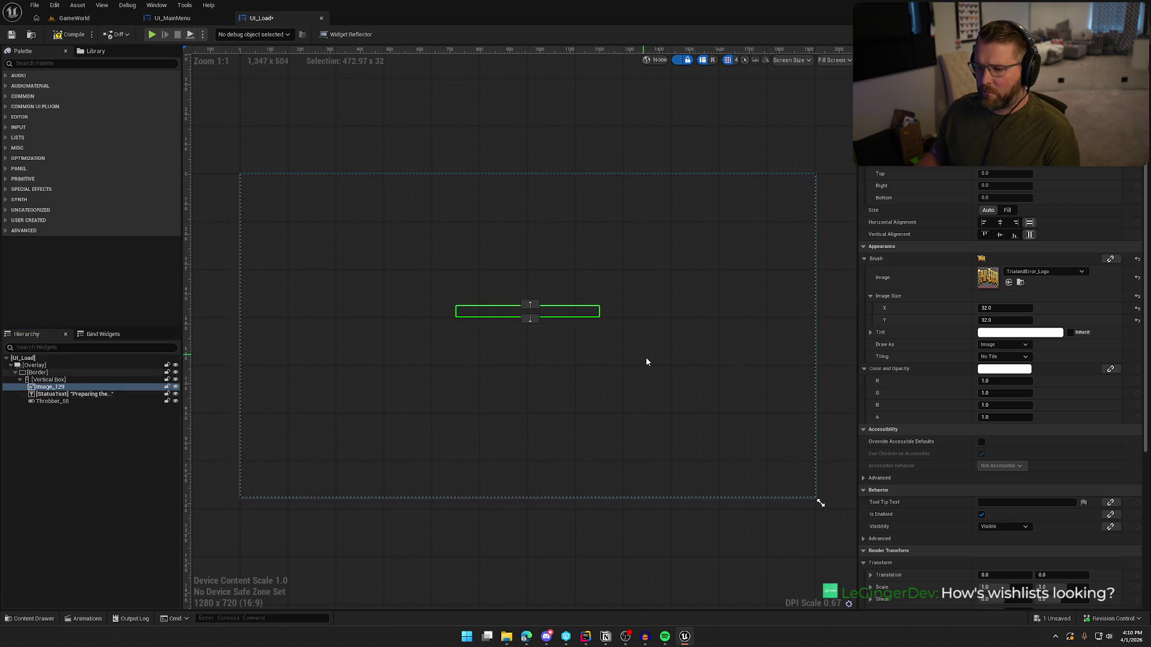
{"action": "left_click", "coordinate": [66, 373]}
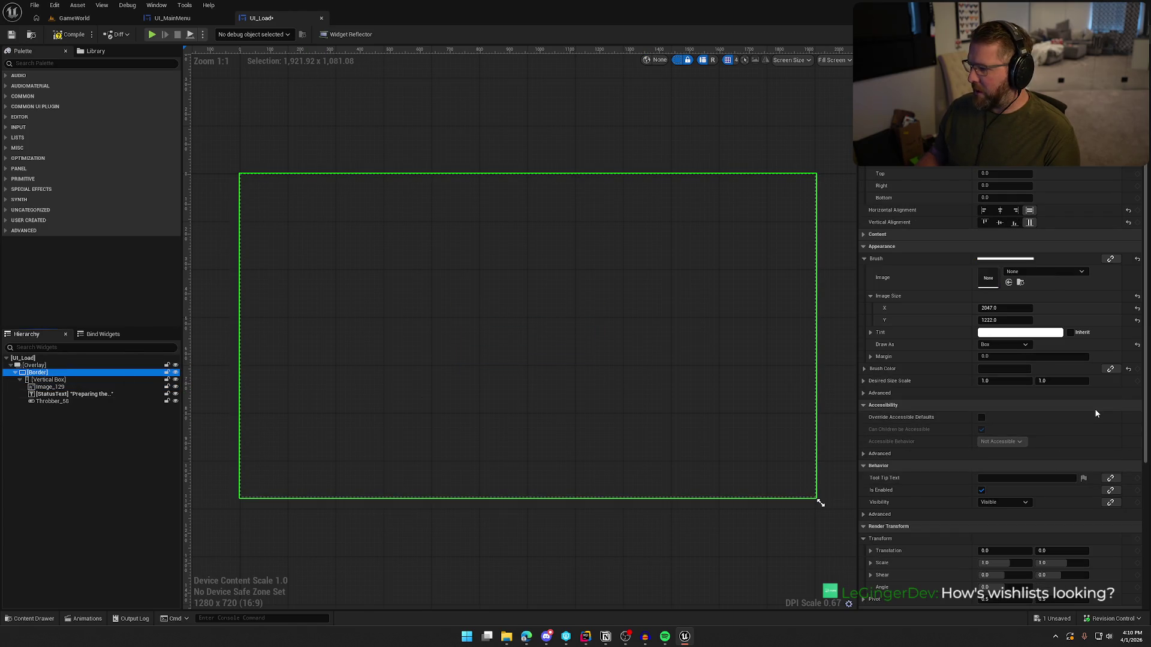
Center the logo image and set its size to 723 × 127 (1446/2, 254/2)
{"action": "left_click", "coordinate": [24, 365]}
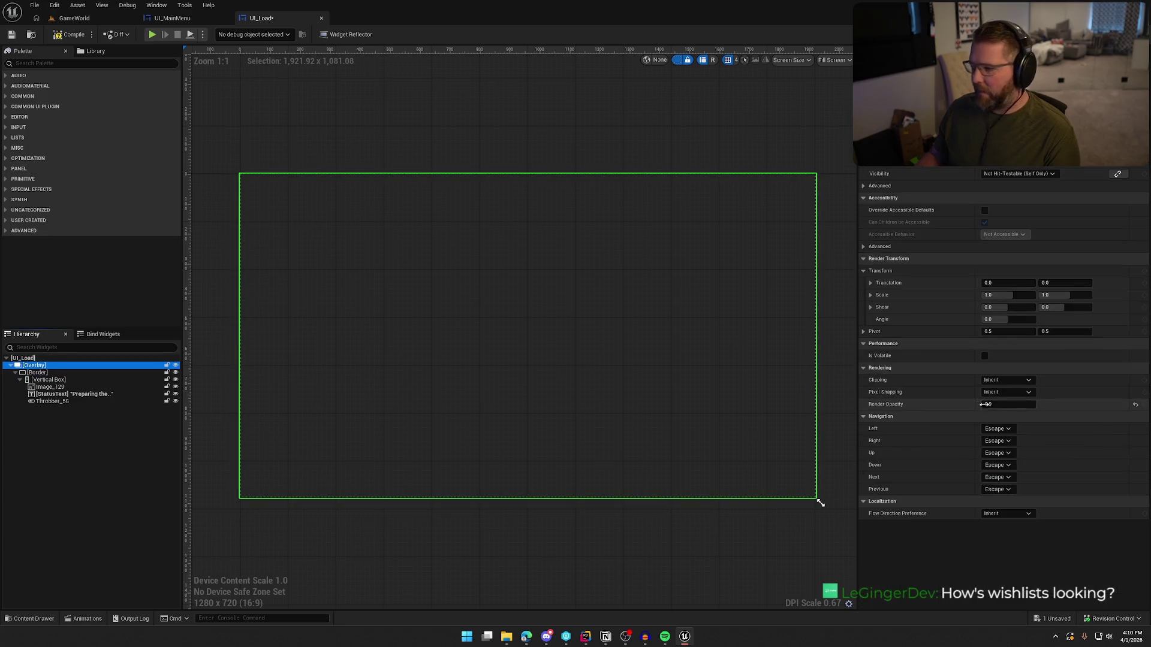
{"action": "left_click", "coordinate": [528, 310]}
{"action": "left_click", "coordinate": [1137, 308]}
{"action": "left_click", "coordinate": [1139, 321]}
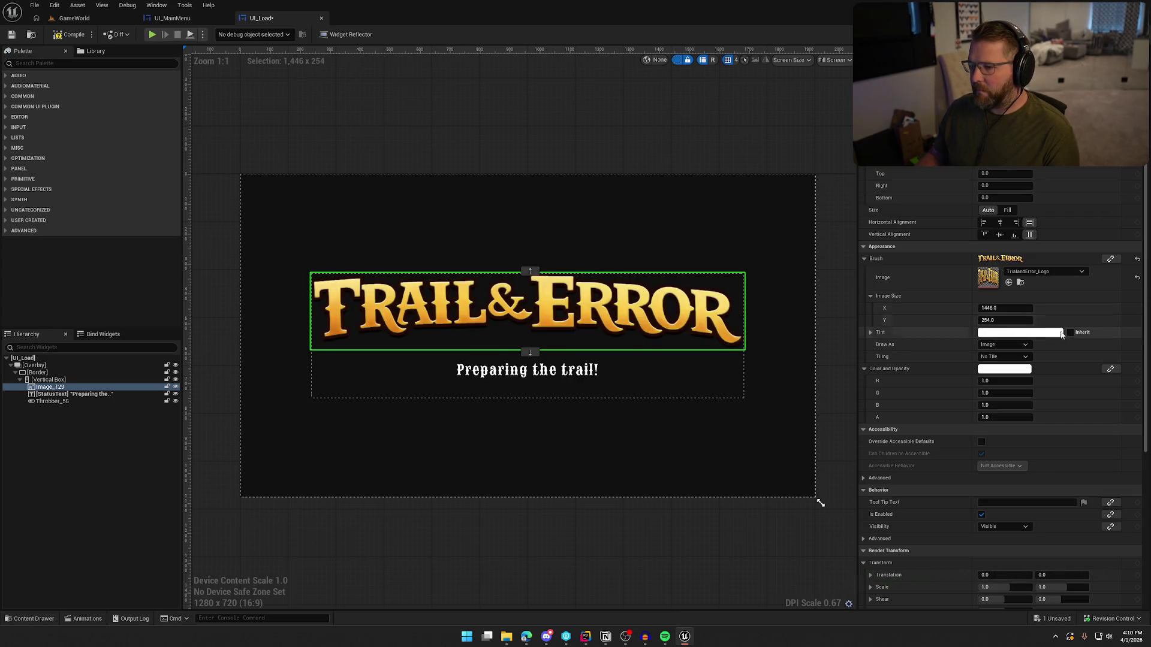
{"action": "left_click", "coordinate": [1000, 234]}
{"action": "left_click", "coordinate": [1000, 222]}
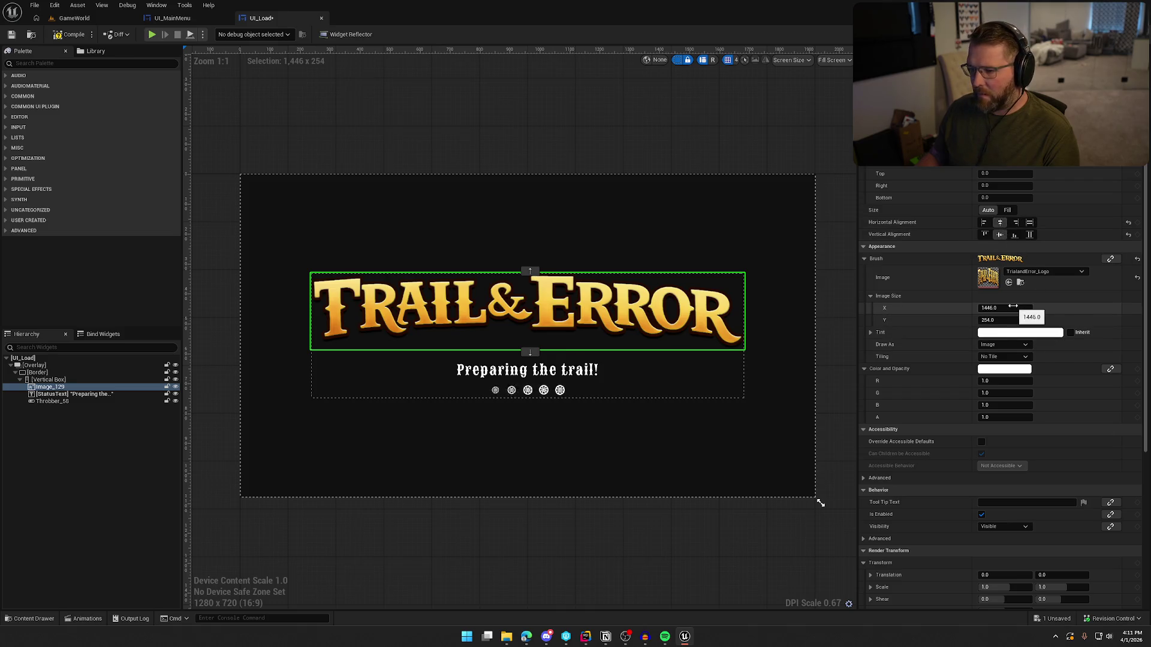
{"action": "left_click", "coordinate": [1013, 307]}
{"action": "type", "text": "/2"}
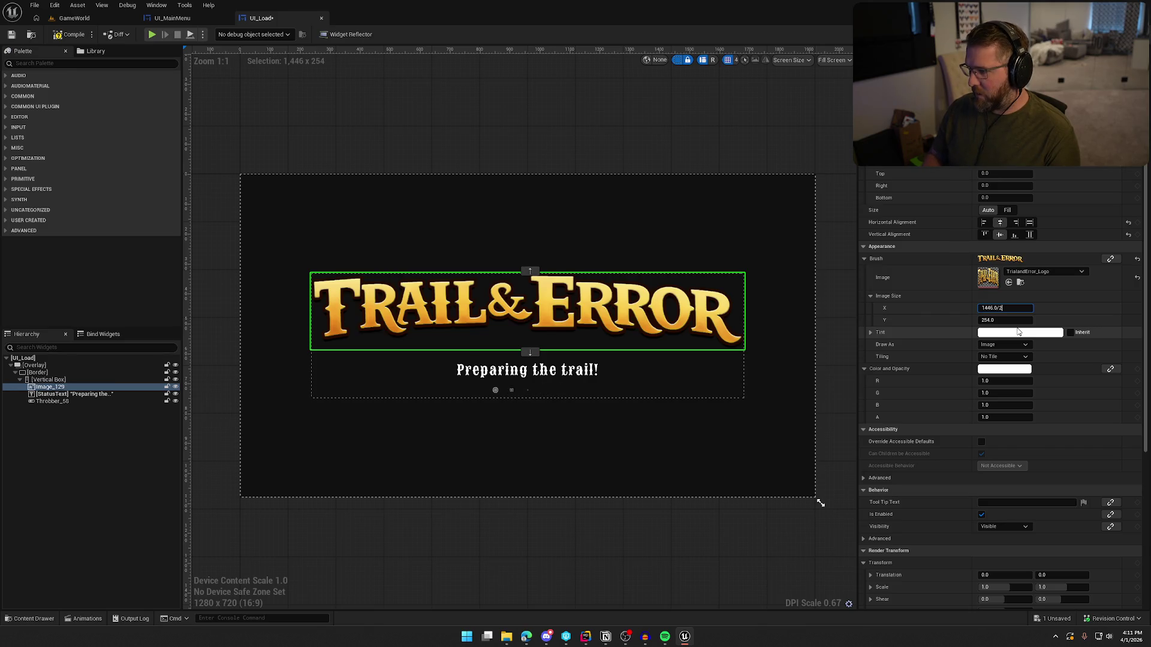
{"action": "key", "text": "Return"}
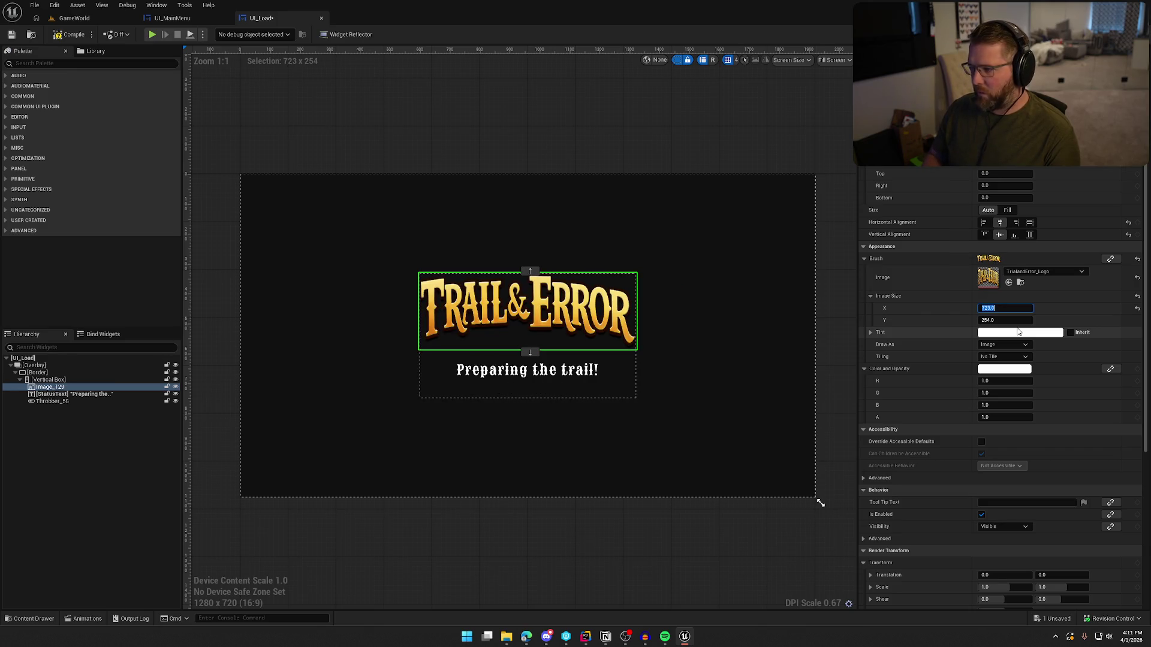
{"action": "left_click", "coordinate": [1014, 320]}
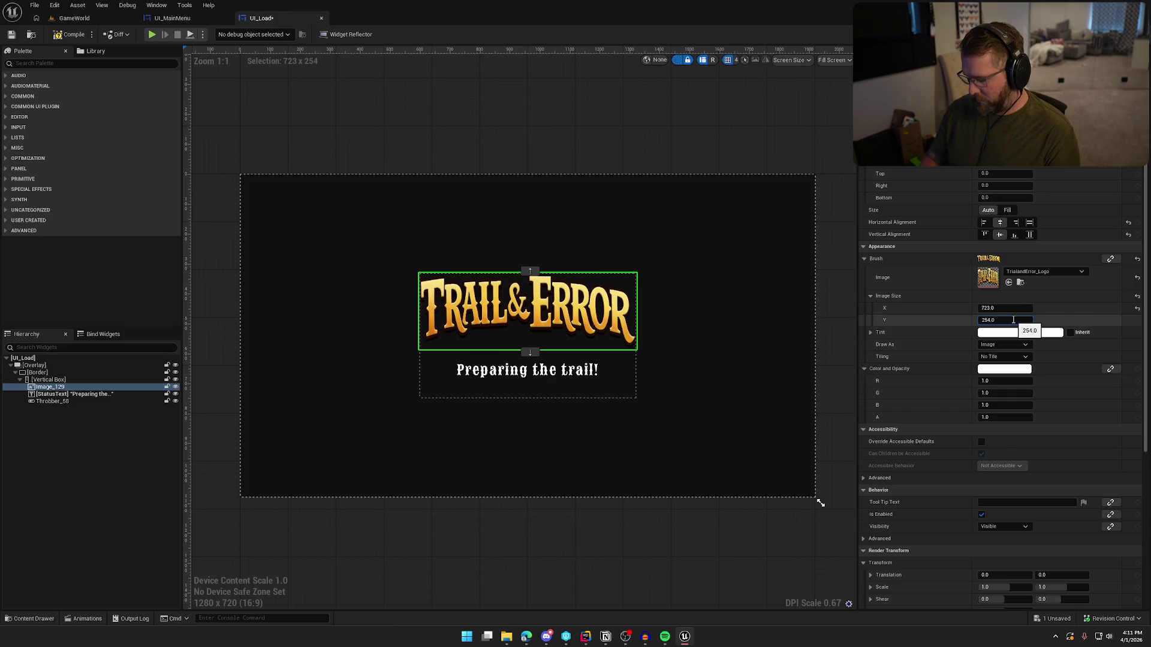
{"action": "type", "text": "/2"}
{"action": "key", "text": "Return"}
{"action": "left_click", "coordinate": [605, 556]}
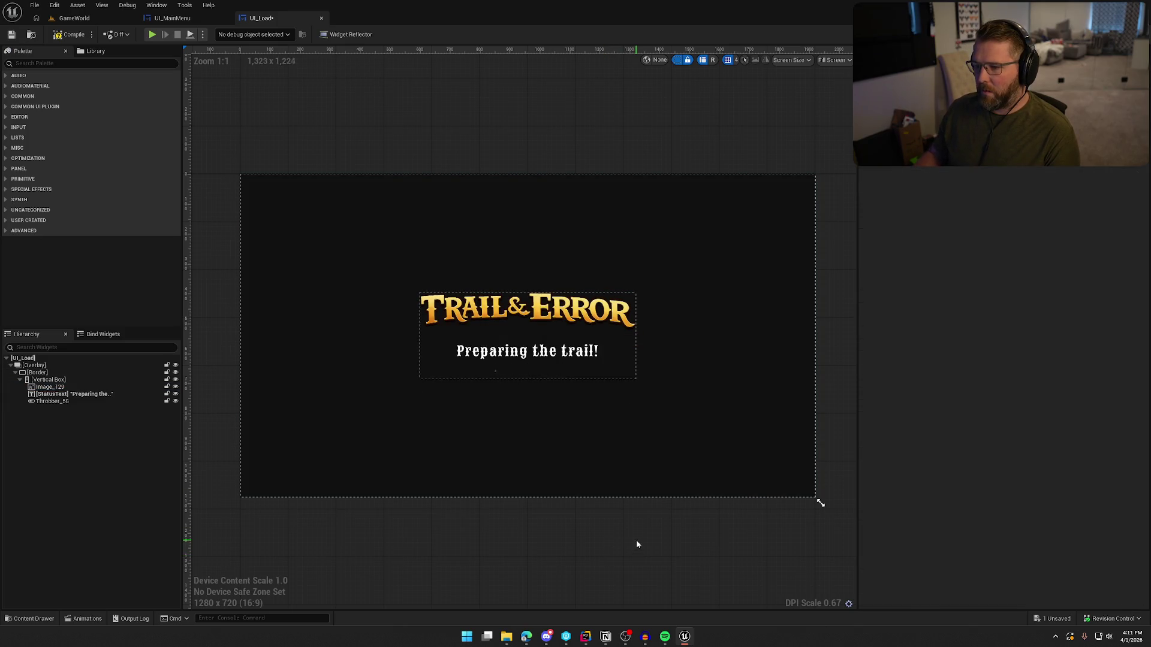
Reset the Overlay's Render Opacity to 1.0 so the logo, text and throbber show
{"action": "left_click", "coordinate": [678, 61]}
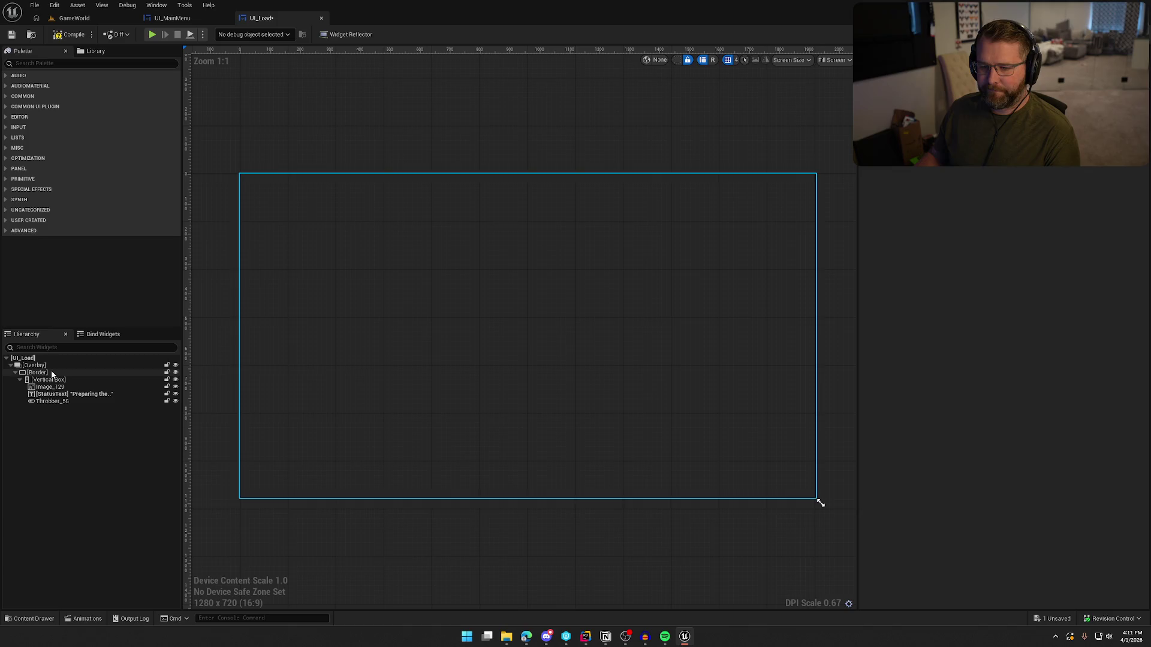
{"action": "left_click", "coordinate": [36, 365]}
{"action": "left_click", "coordinate": [1136, 405]}
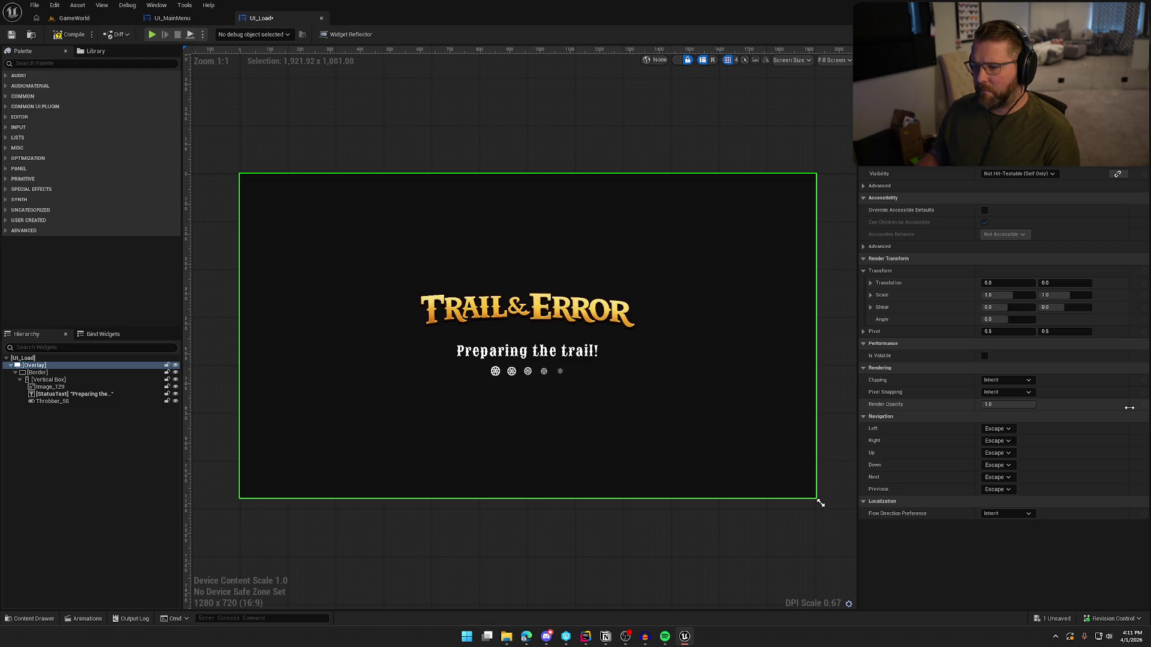
{"action": "left_click", "coordinate": [54, 393]}
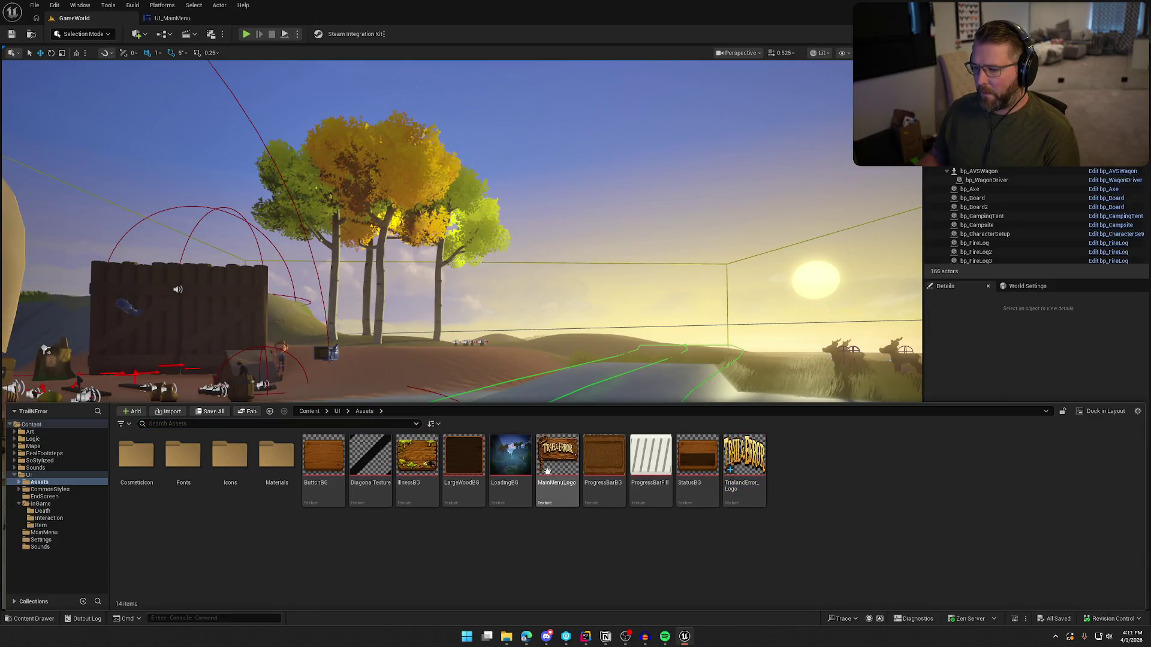
View MainMenuLogo's references, then close its Reference Viewer and the UI_MainMenu widget editor
{"action": "right_click", "coordinate": [547, 471]}
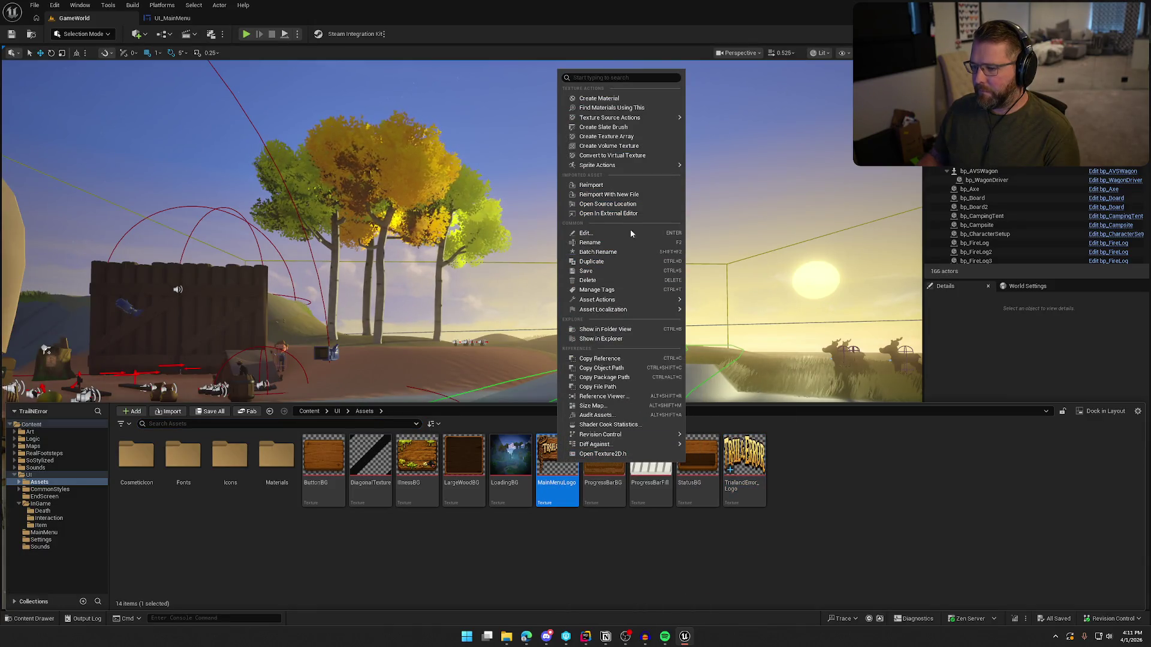
{"action": "left_click", "coordinate": [632, 397]}
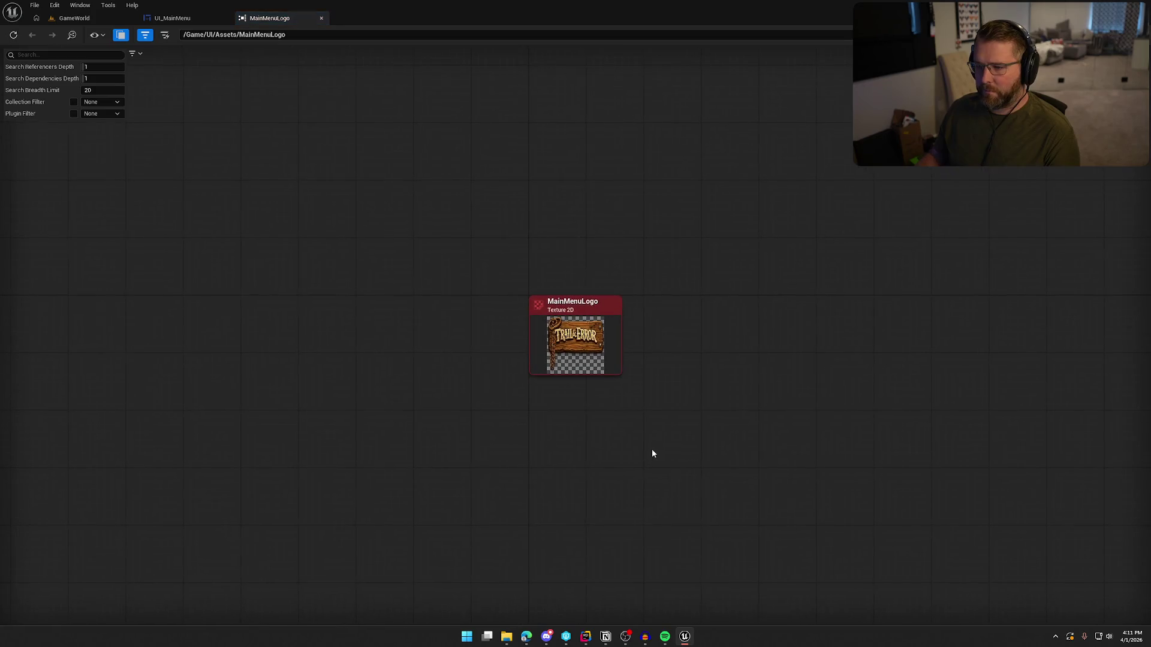
{"action": "middle_click", "coordinate": [291, 24]}
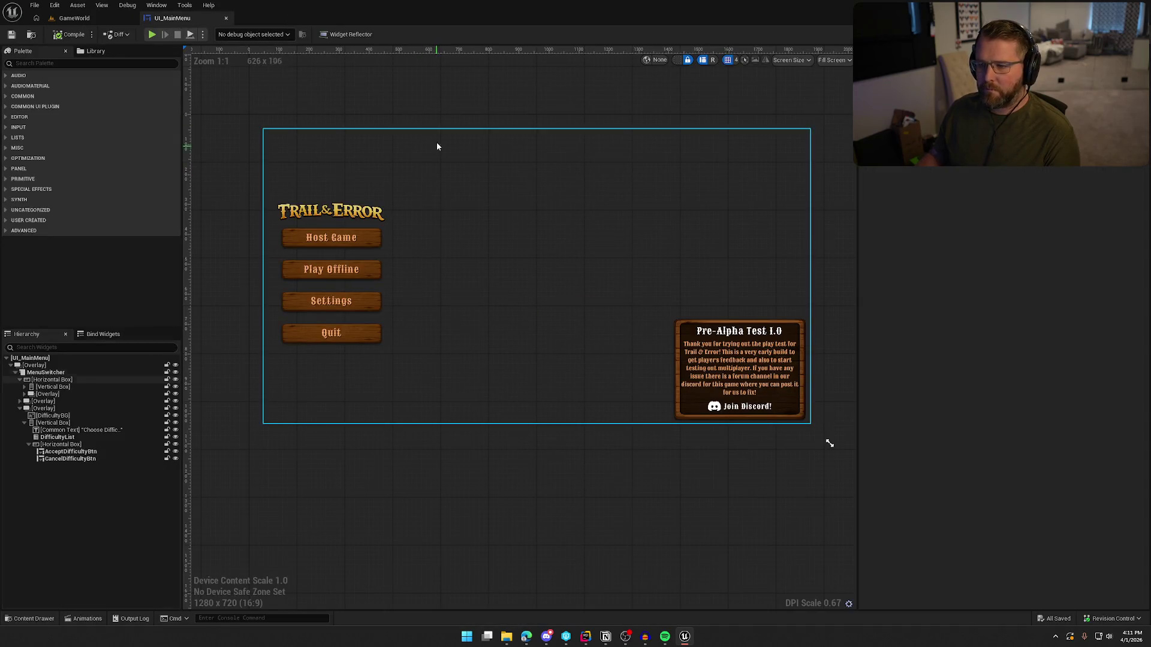
{"action": "middle_click", "coordinate": [190, 20]}
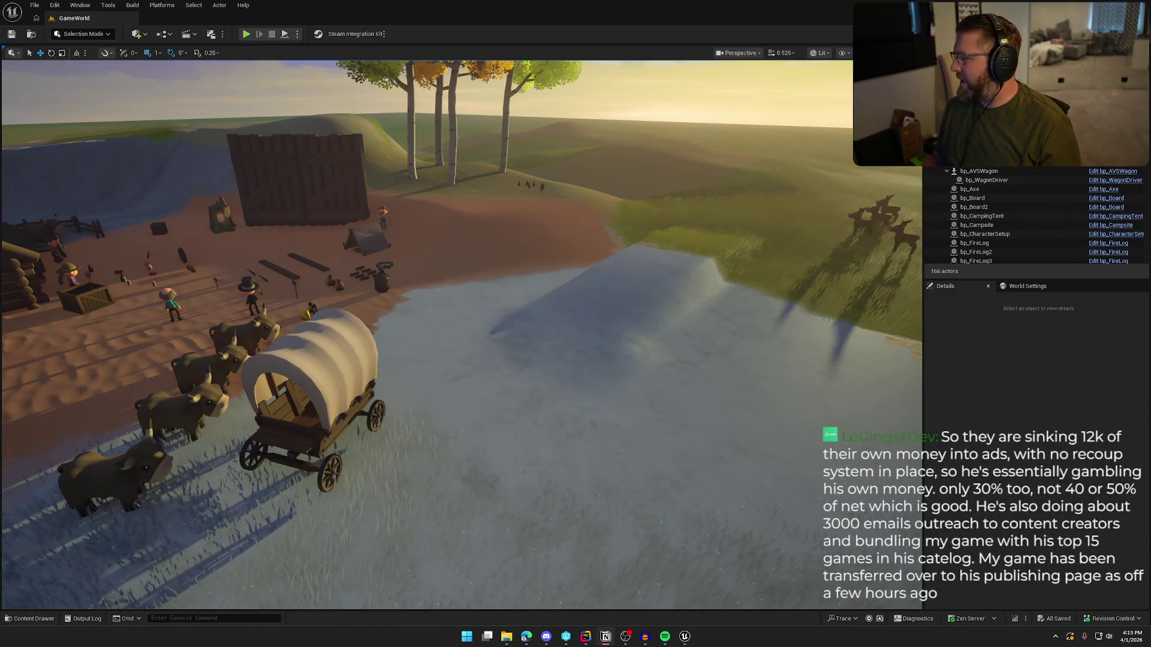
{"action": "left_click", "coordinate": [1046, 398]}
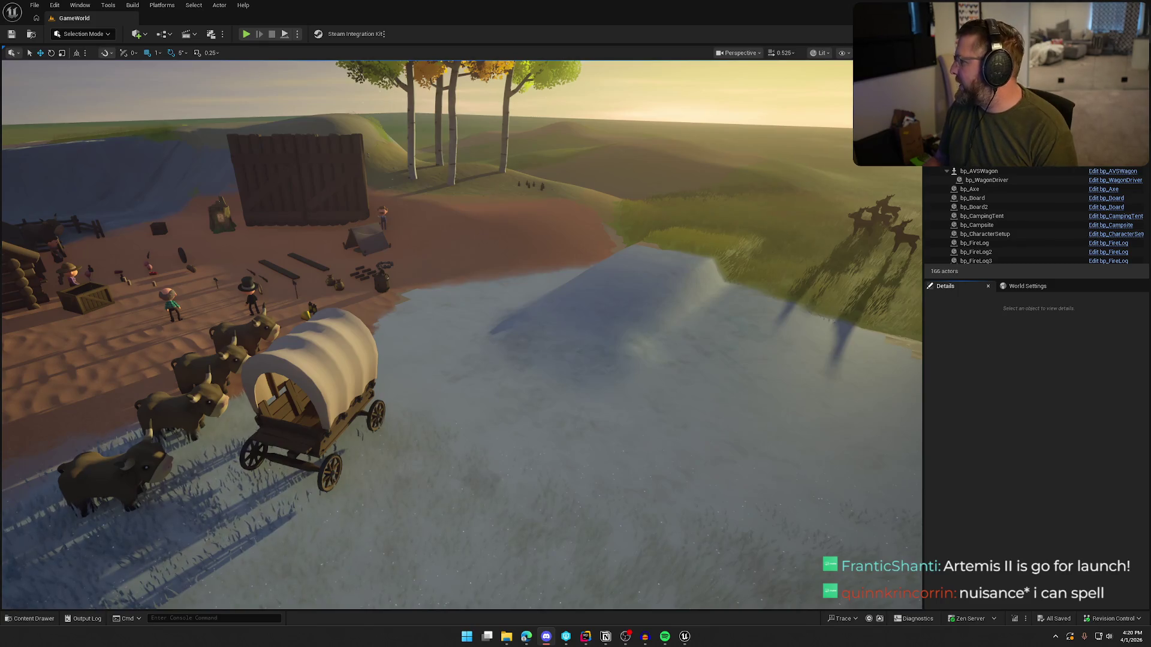
Switch from Unreal to the Trail n Error To Do board in Notion
{"action": "key", "text": "alt+Tab"}
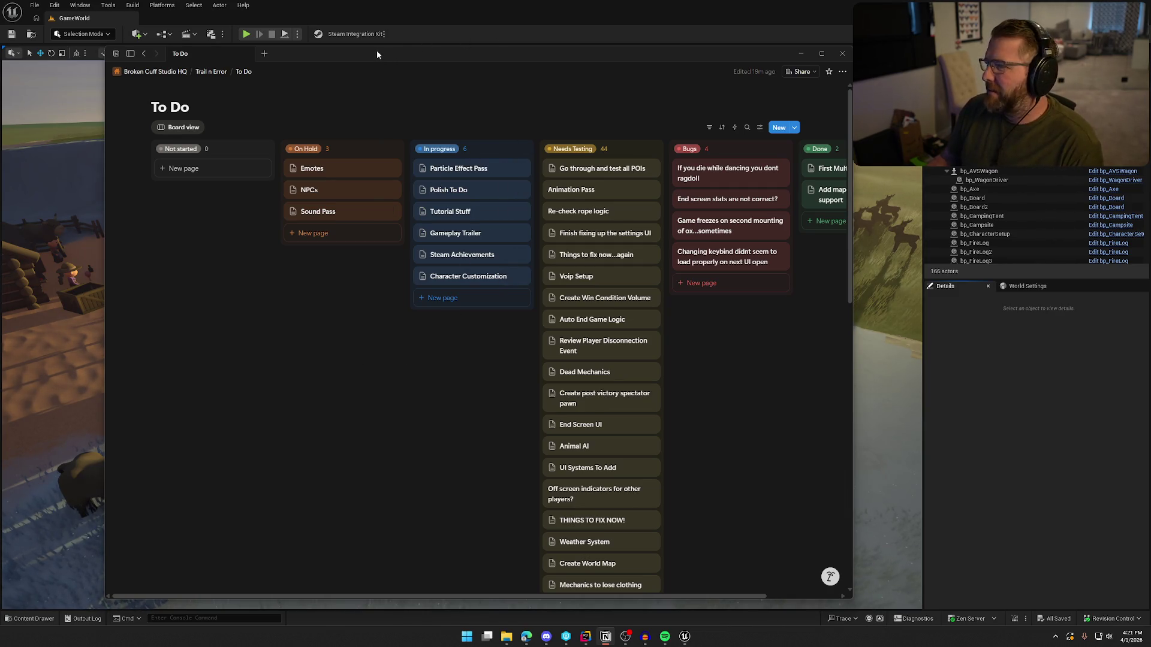
Dismiss the Notion To Do board and go from Unreal to the WagonRiverCrossingComponent code in Rider
{"action": "key", "text": "alt+Tab"}
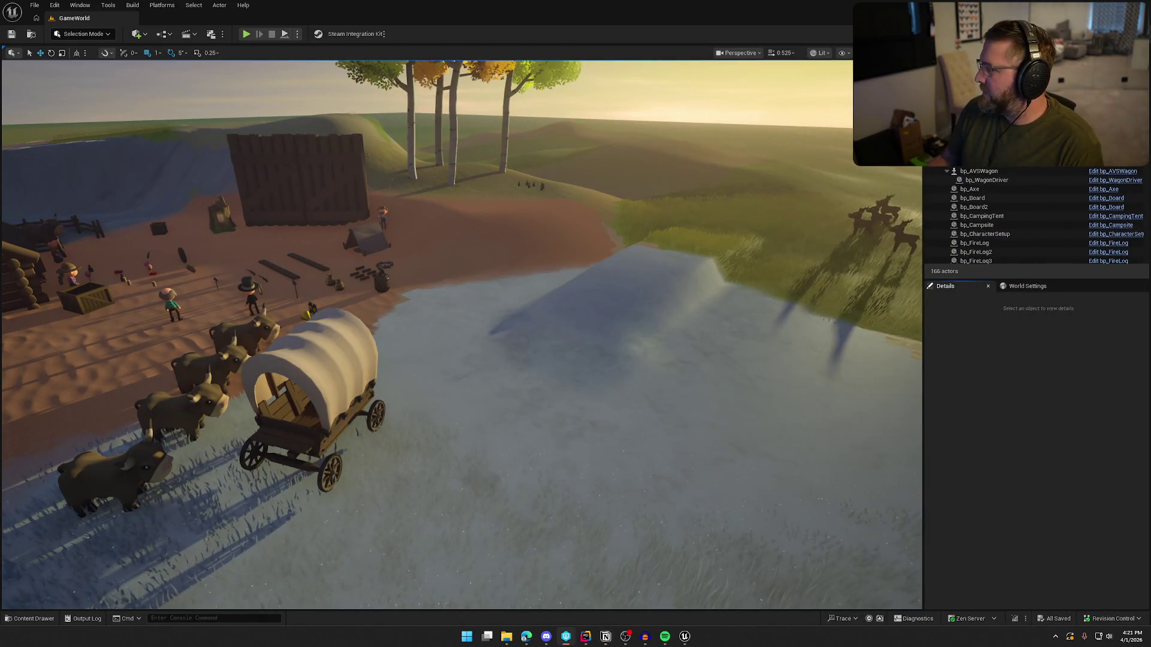
{"action": "left_click", "coordinate": [1003, 379]}
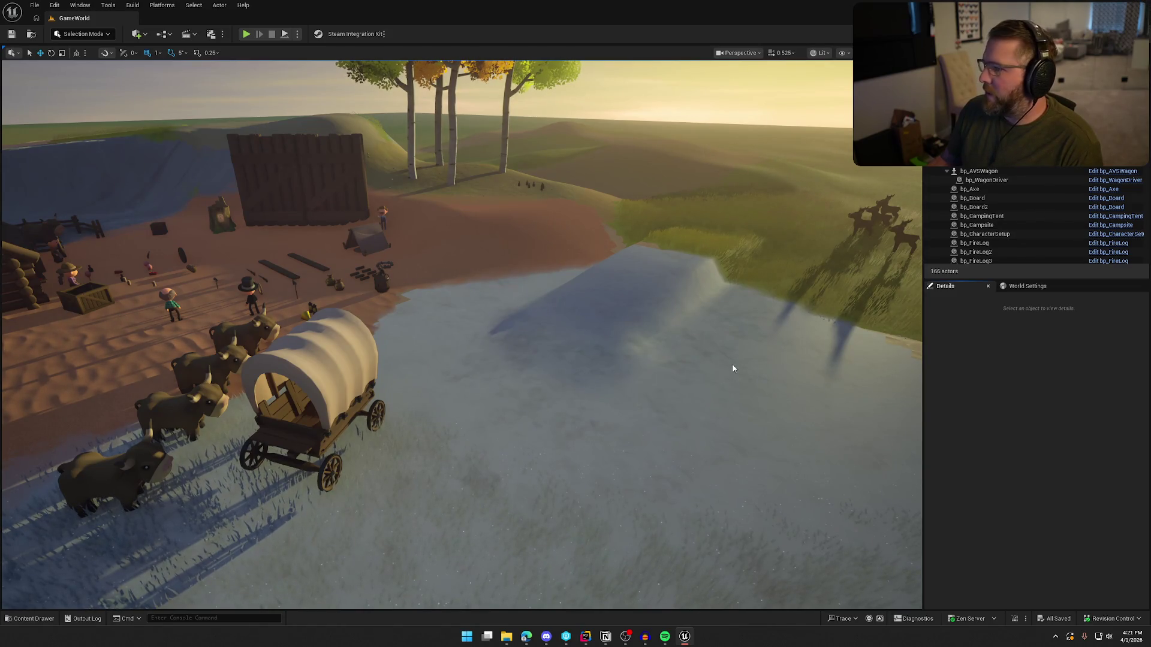
{"action": "key", "text": "alt+F4"}
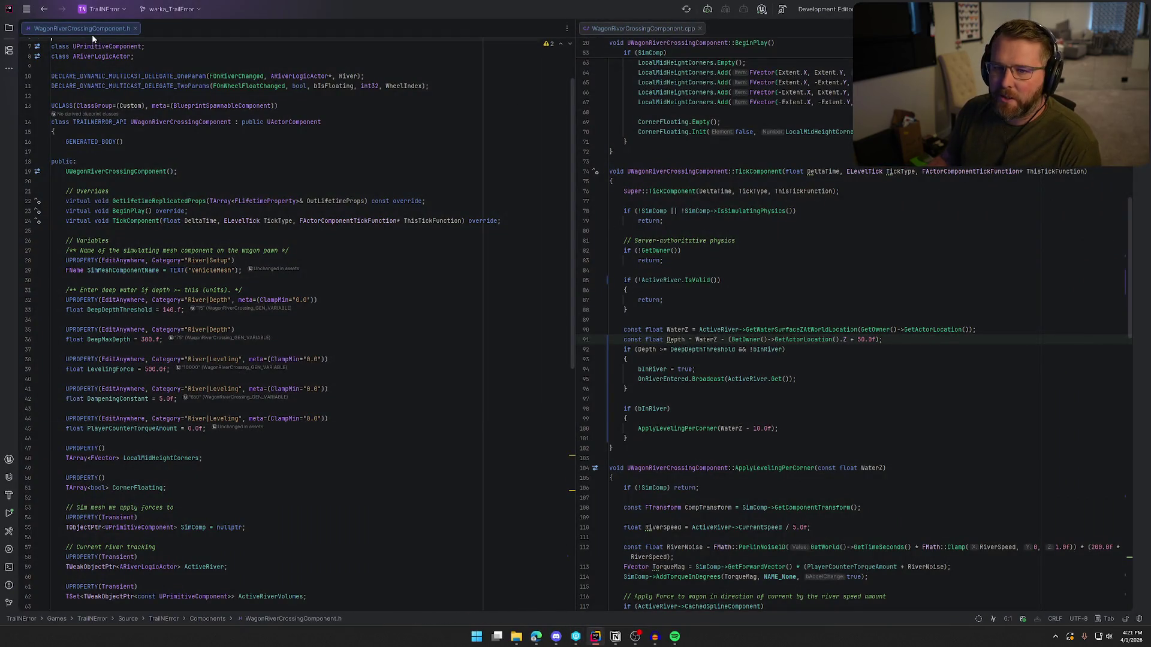
Close WagonRiverCrossingComponent.h and .cpp in Rider, then switch to the 'bag drop' Splice search
{"action": "middle_click", "coordinate": [92, 33]}
{"action": "middle_click", "coordinate": [92, 30]}
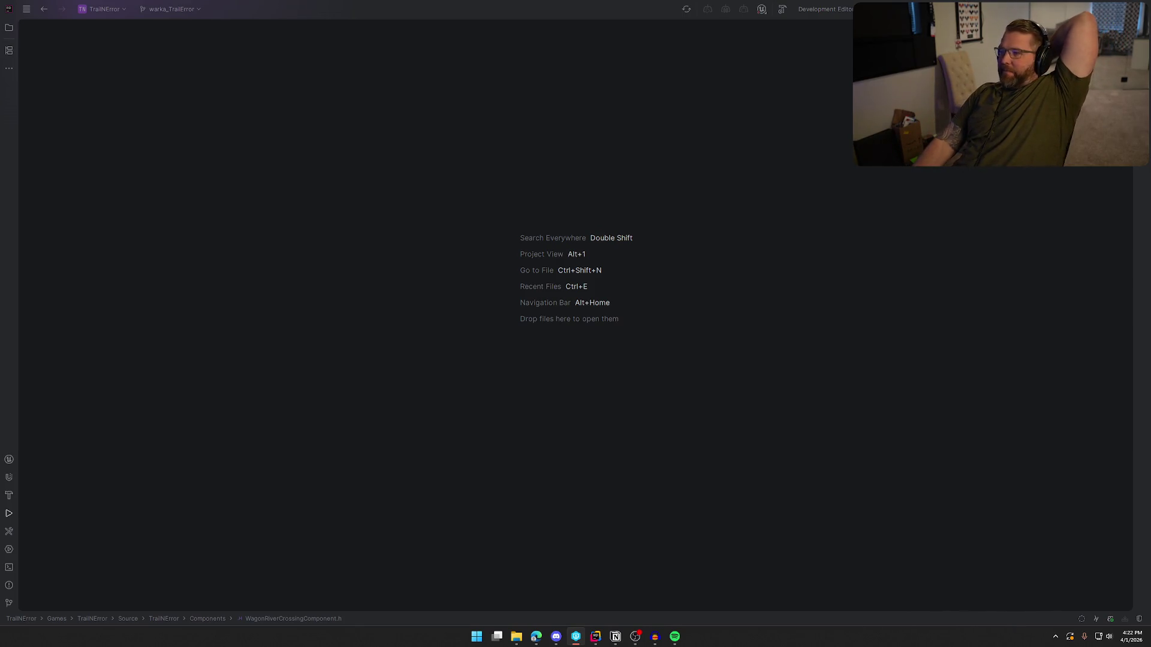
{"action": "key", "text": "alt+Tab"}
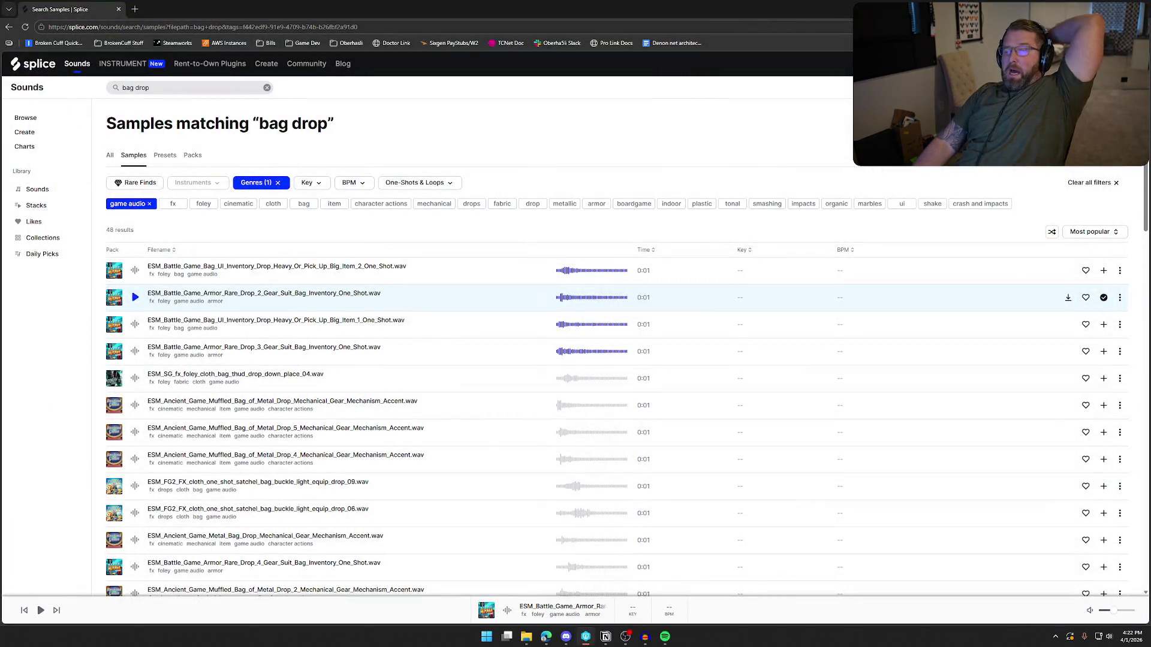
Bring Audacity forward and close MedicineDrop, choosing No to discard unsaved changes
{"action": "key", "text": "alt+Tab"}
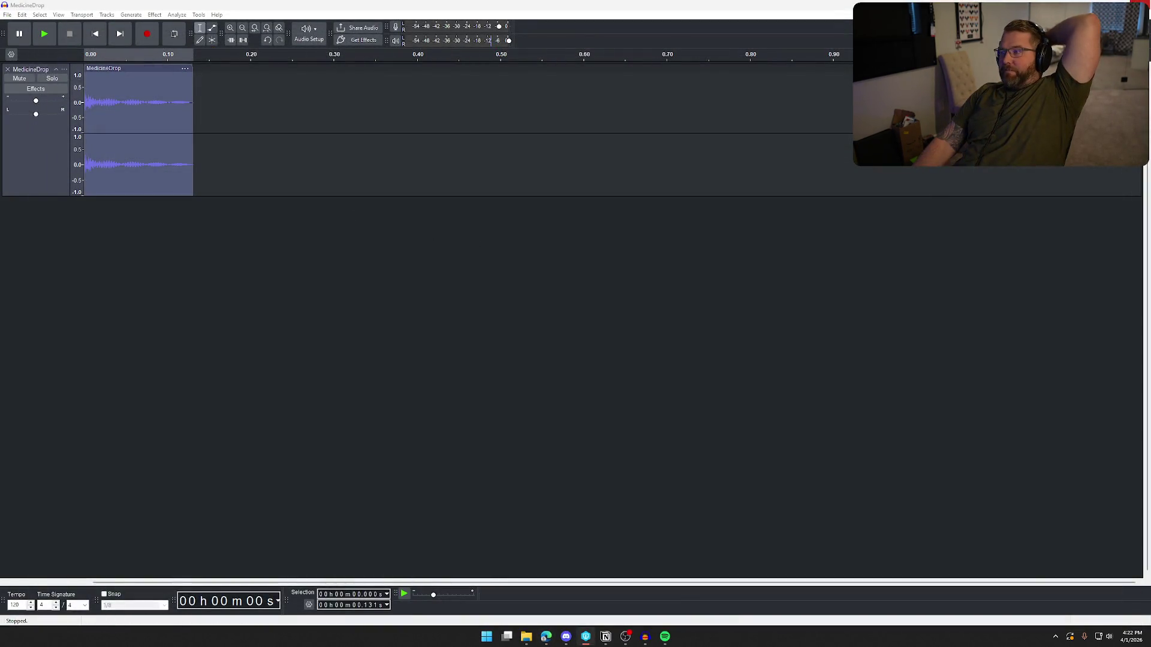
{"action": "key", "text": "ctrl+w"}
{"action": "left_click", "coordinate": [594, 314]}
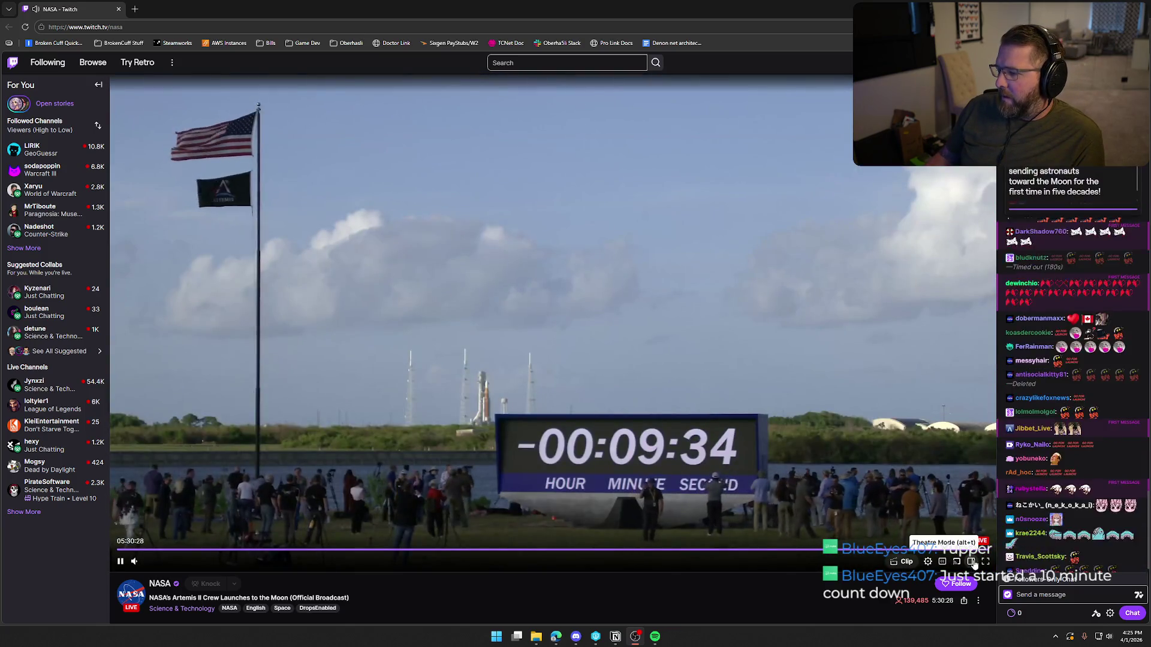
Make the Artemis II stream fill the screen and drag its volume slider lower
{"action": "left_click", "coordinate": [985, 561]}
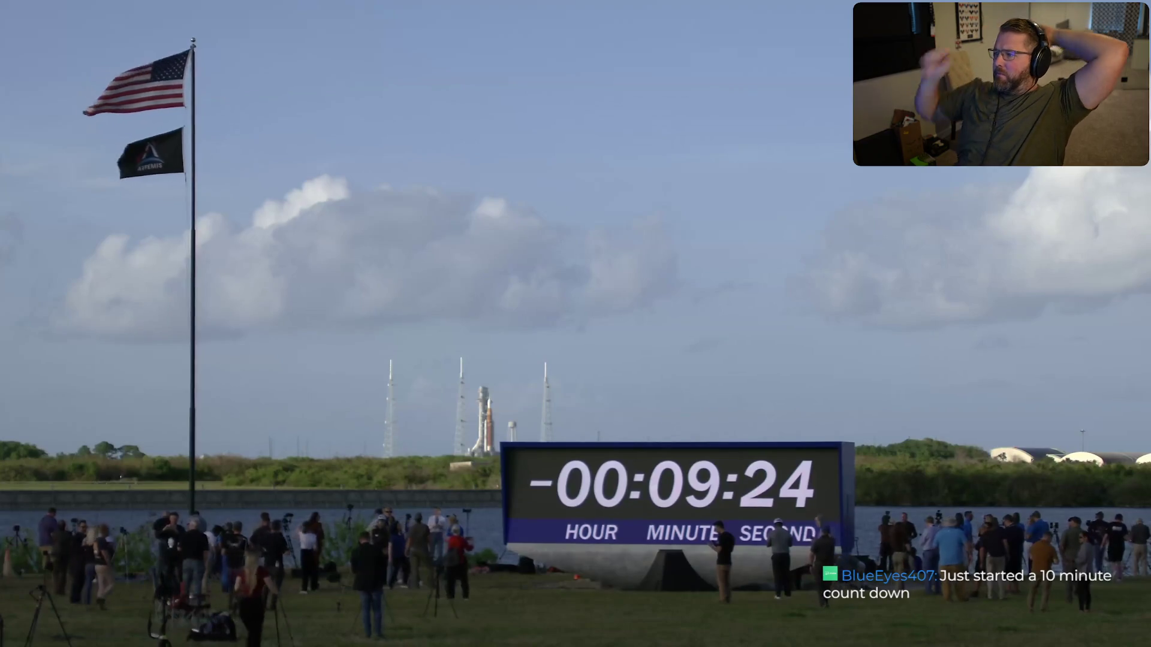
{"action": "mouse_move", "coordinate": [576, 323]}
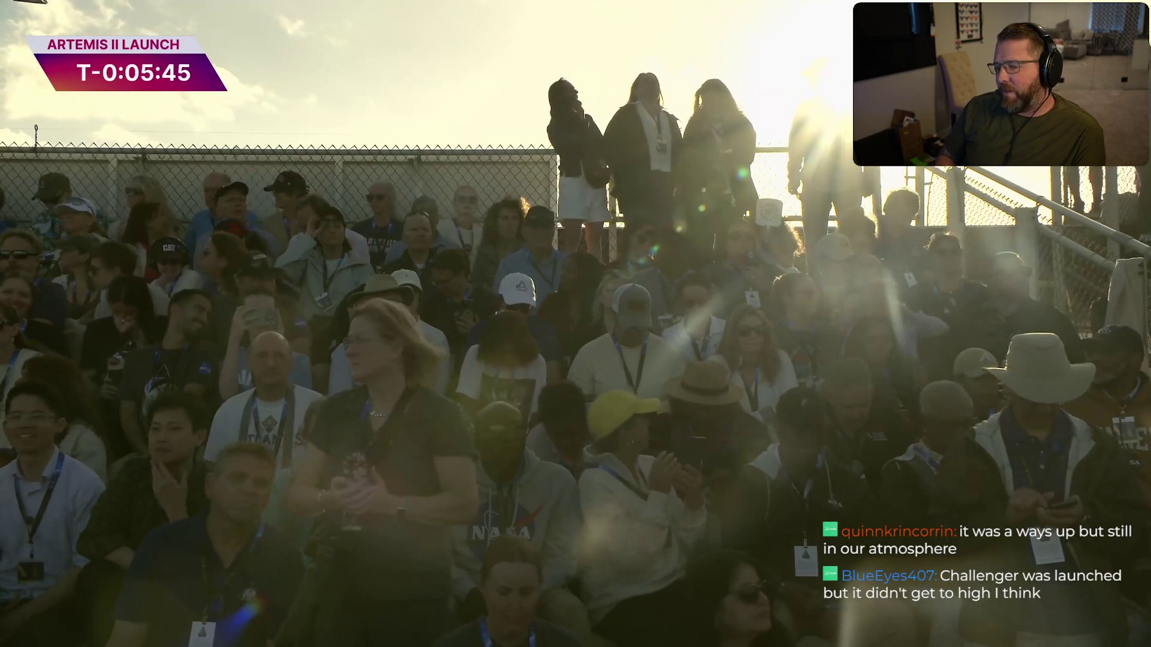
{"action": "mouse_move", "coordinate": [56, 641]}
{"action": "left_click_drag", "start_coordinate": [55, 638], "coordinate": [42, 638]}
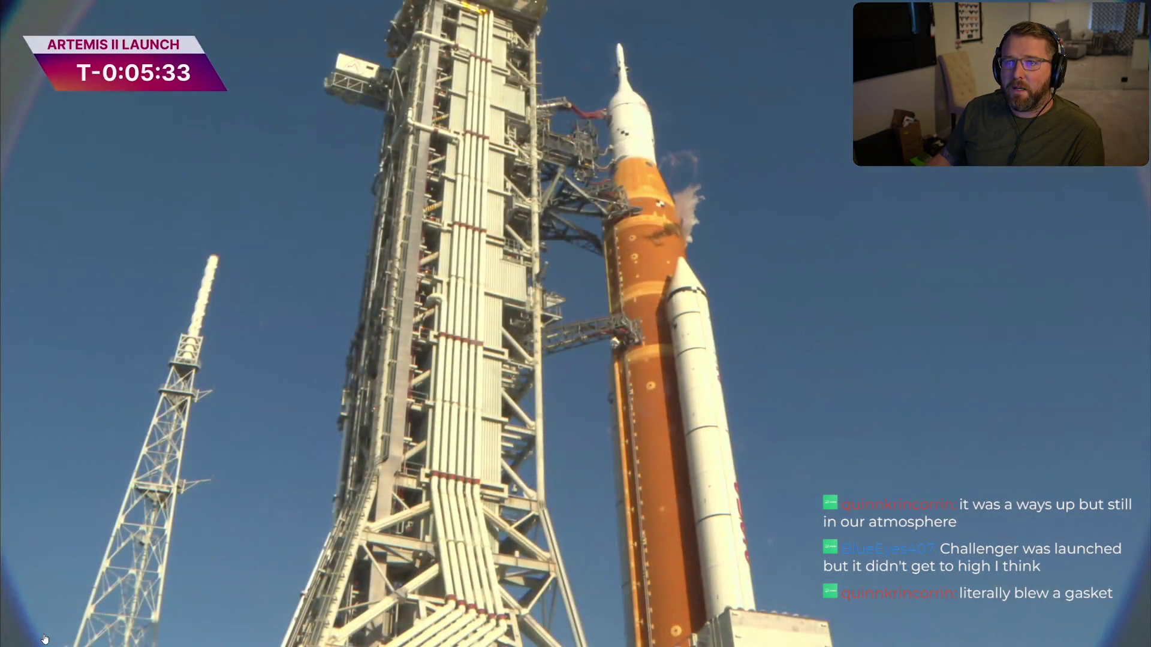
{"action": "mouse_move", "coordinate": [54, 644]}
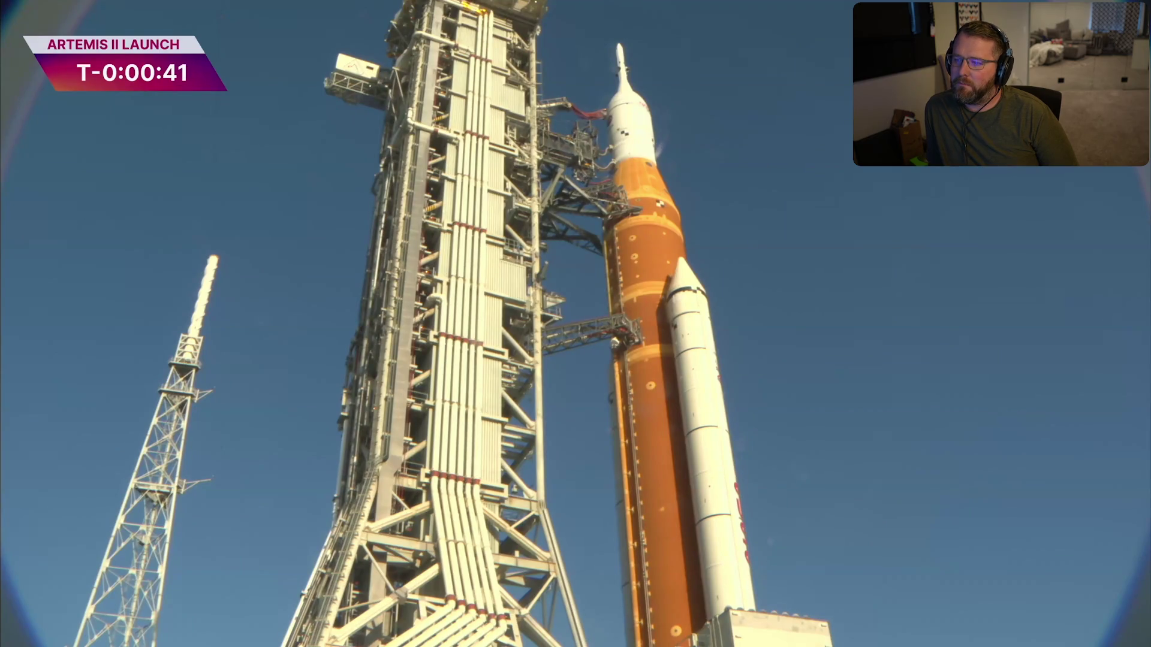
{"action": "mouse_move", "coordinate": [52, 627]}
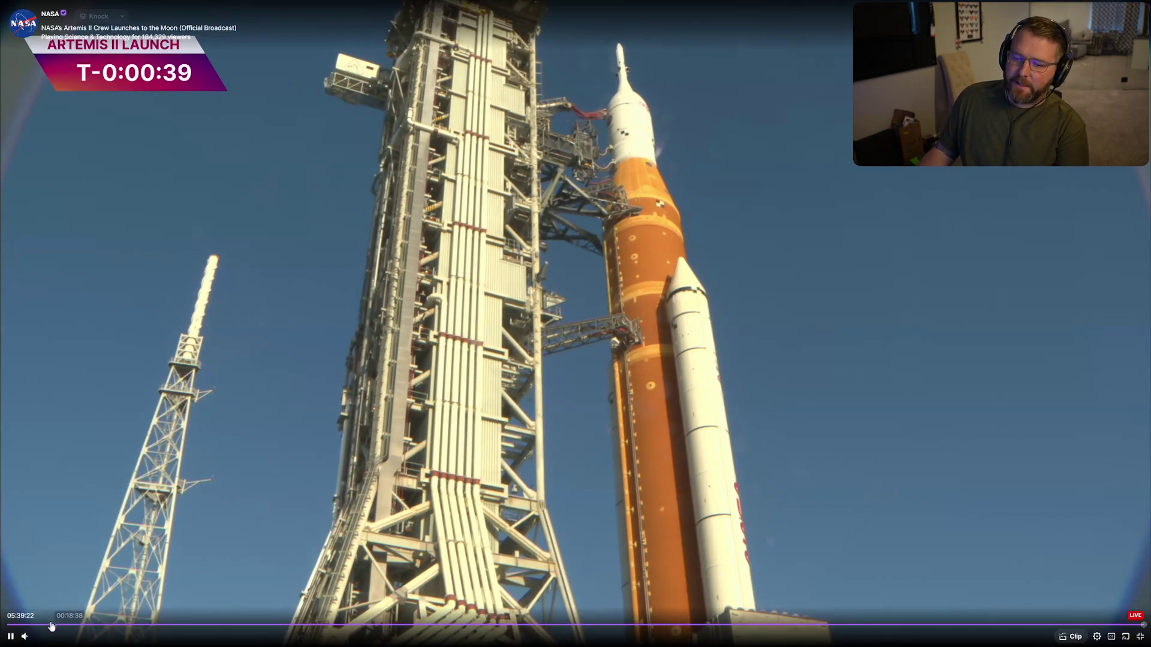